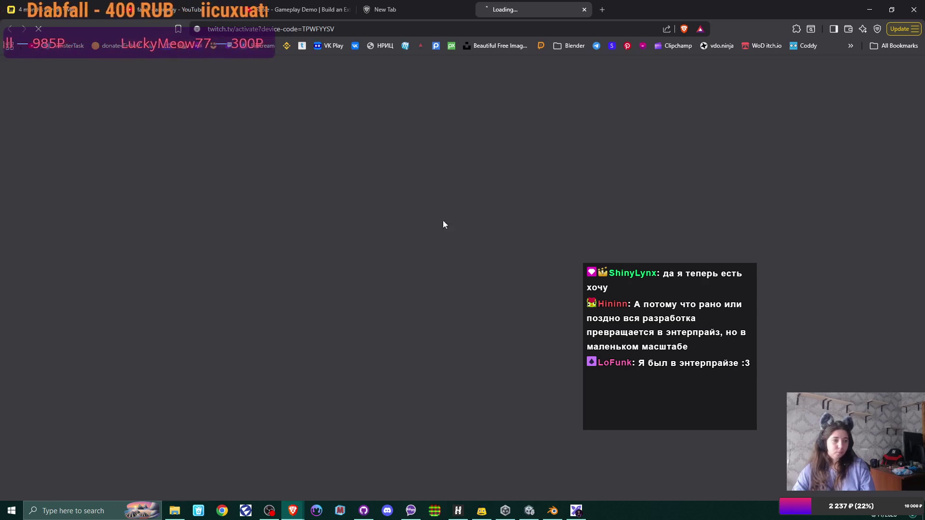
Bring the Unity editor with the Office Scene back to the front
click(530, 513)
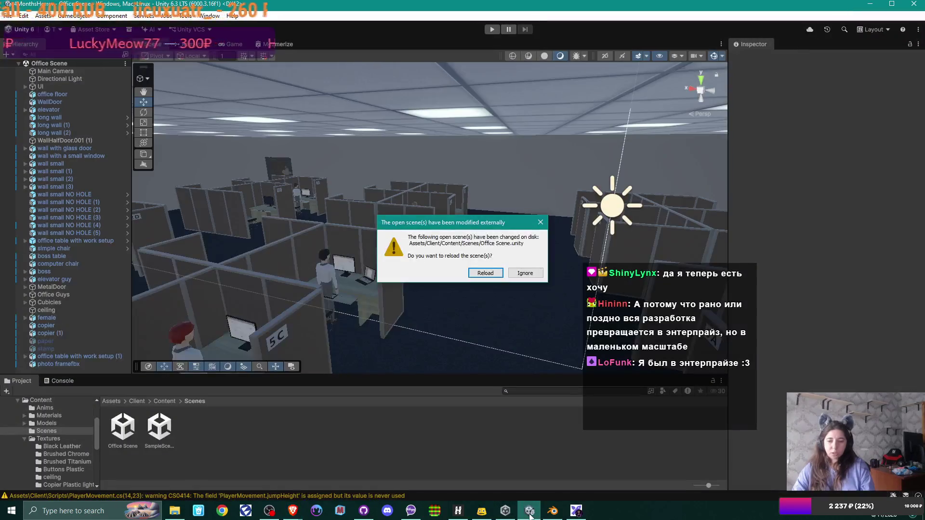
Reload the externally modified Office Scene, then minimize Unity to return to the browser
click(464, 513)
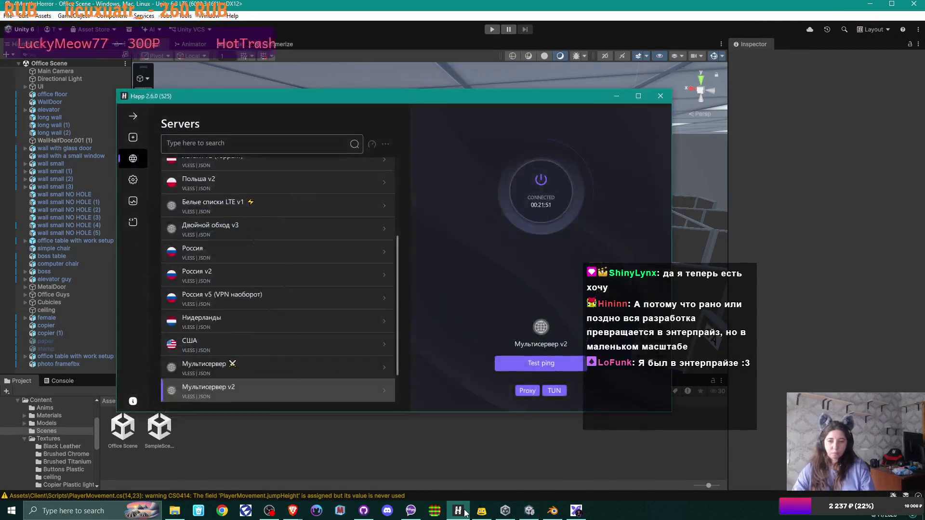
click(465, 513)
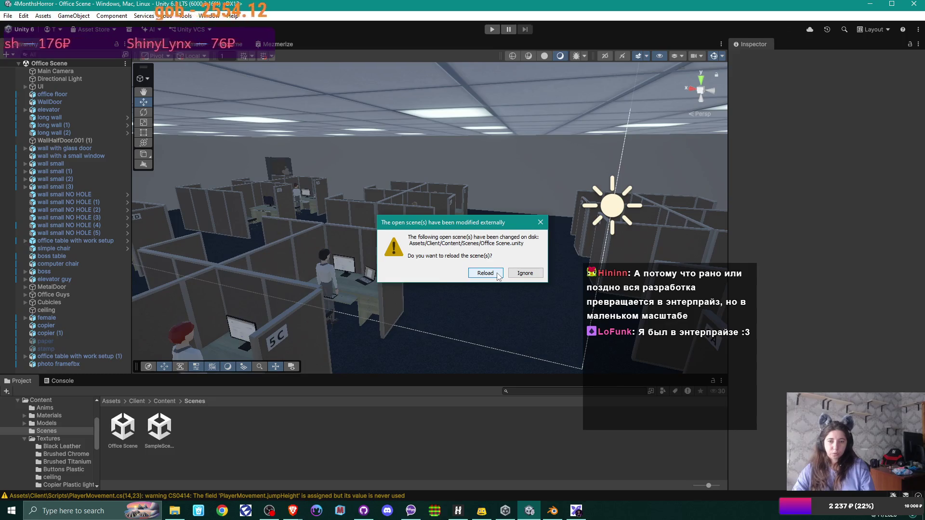
click(497, 274)
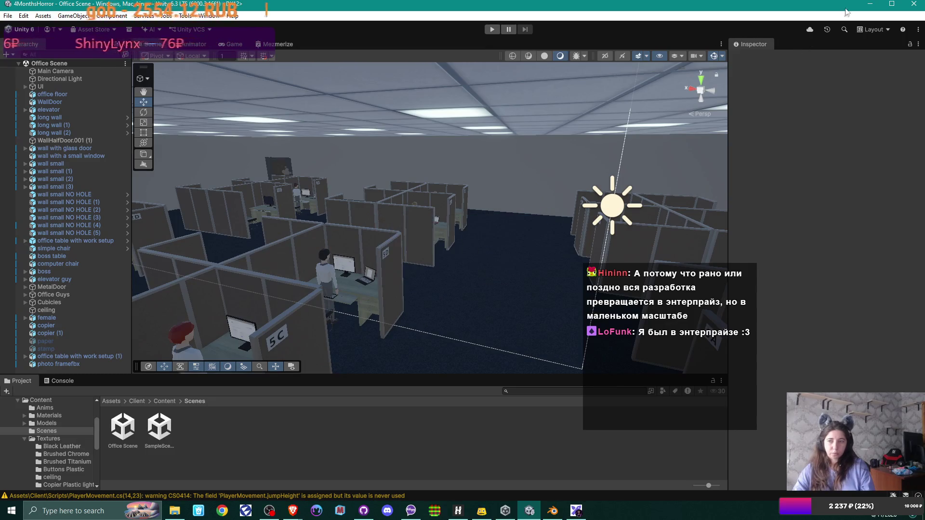
click(876, 4)
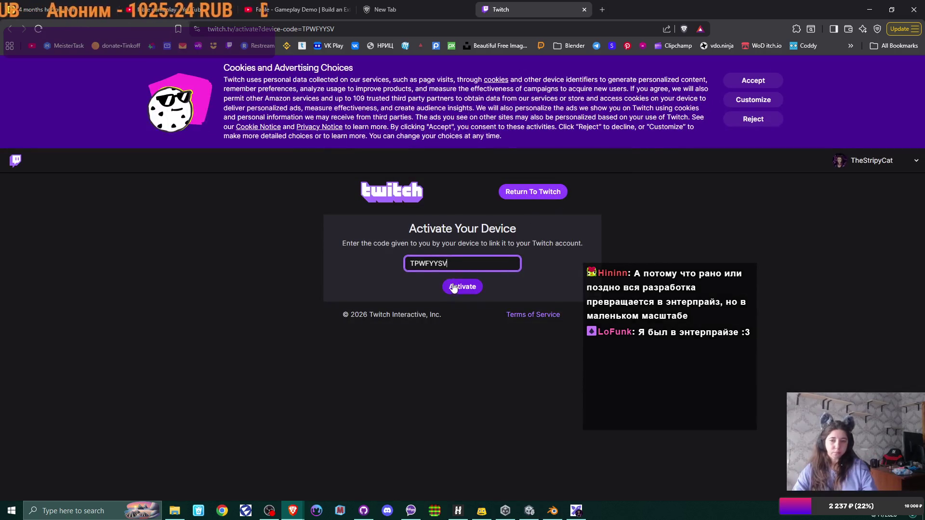
Activate the device code, authorize Firebot v5 on Twitch, and close the Twitch and empty tabs
click(460, 287)
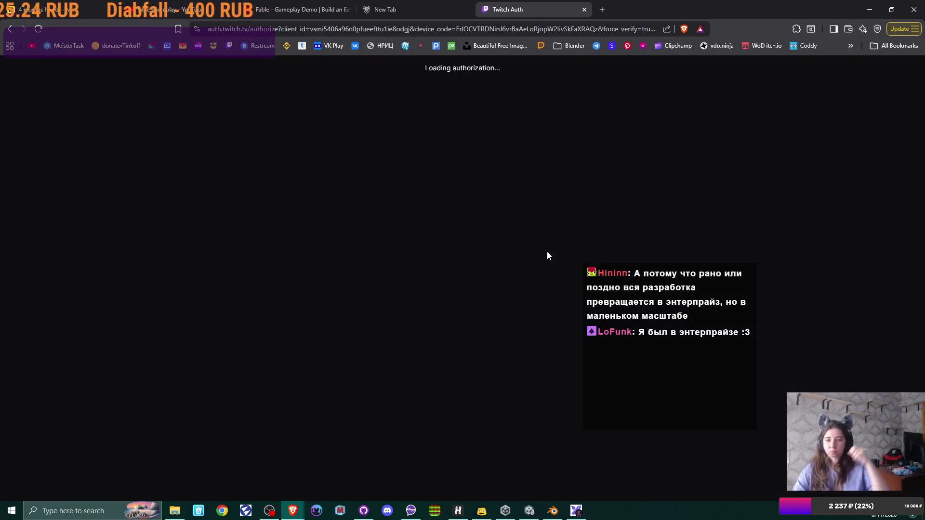
scroll(548, 255, down, 20)
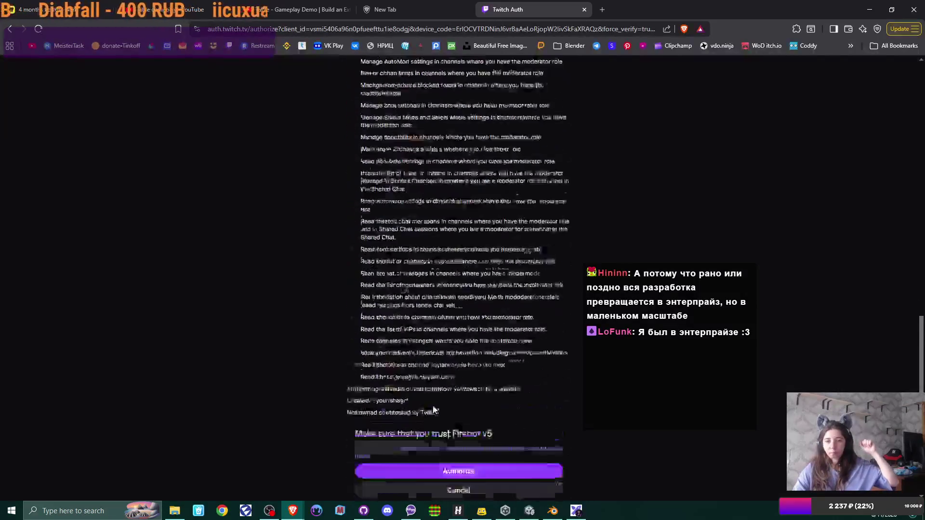
click(434, 402)
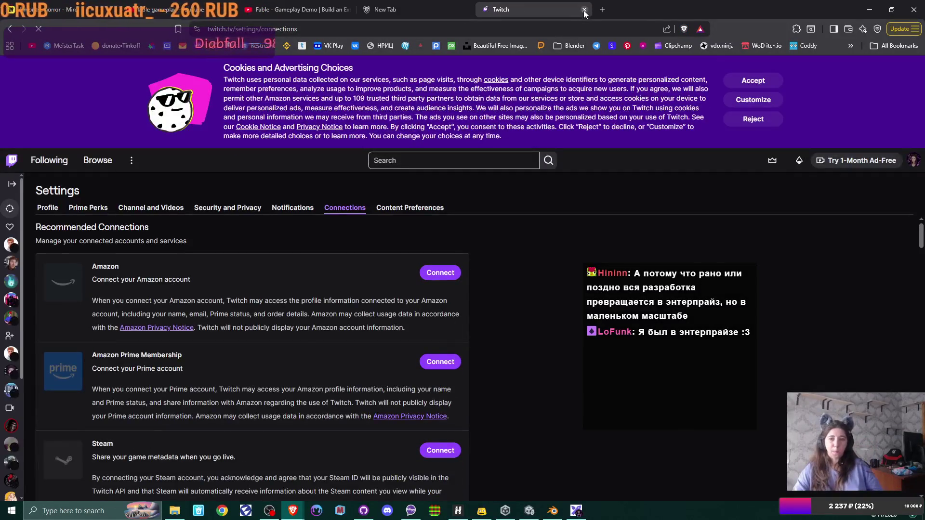
click(584, 10)
click(466, 9)
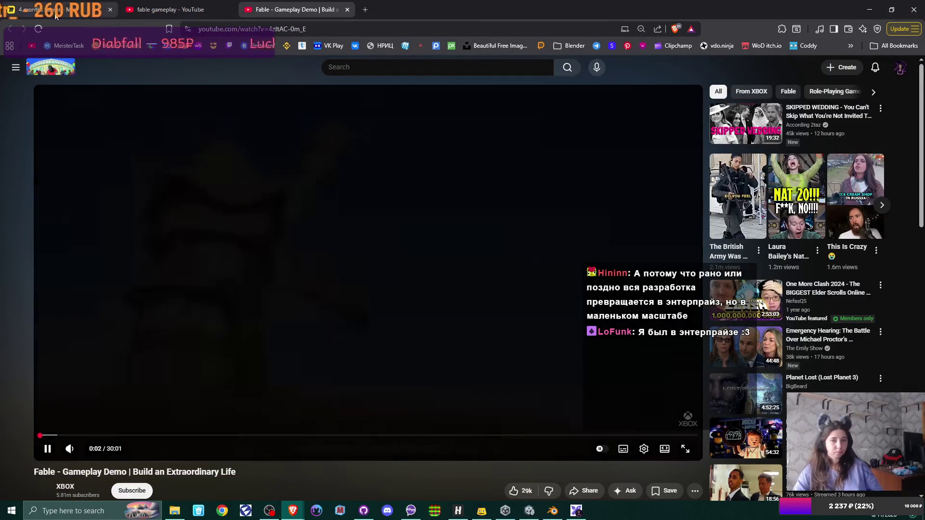
Pause the Fable gameplay demo and switch to the '4 months horror' Miro board
key(ctrl+1)
key(ctrl+3)
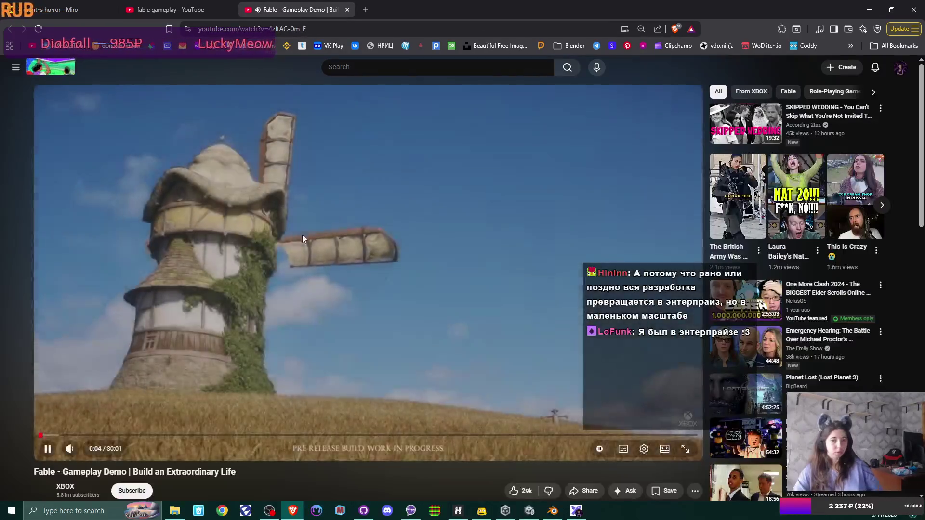
click(302, 236)
key(ctrl+1)
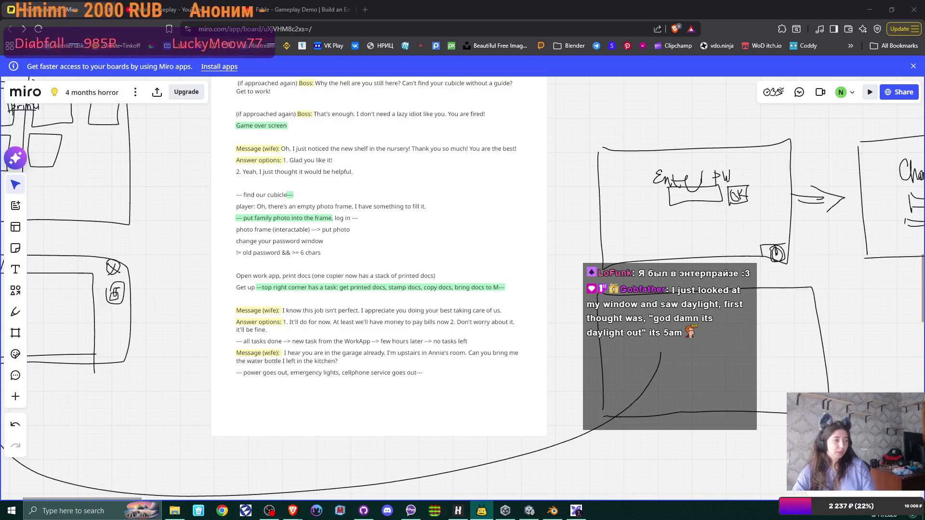
Switch from the Miro board to the Unity editor's Office Scene
key(alt+Tab)
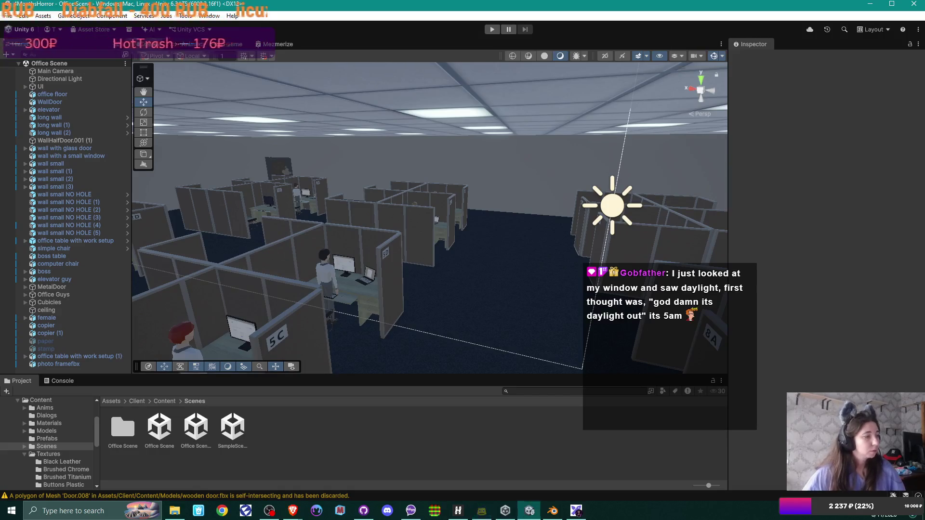
Launch Firebot from the Start menu and orbit the Scene view low over the cubicles
click(7, 515)
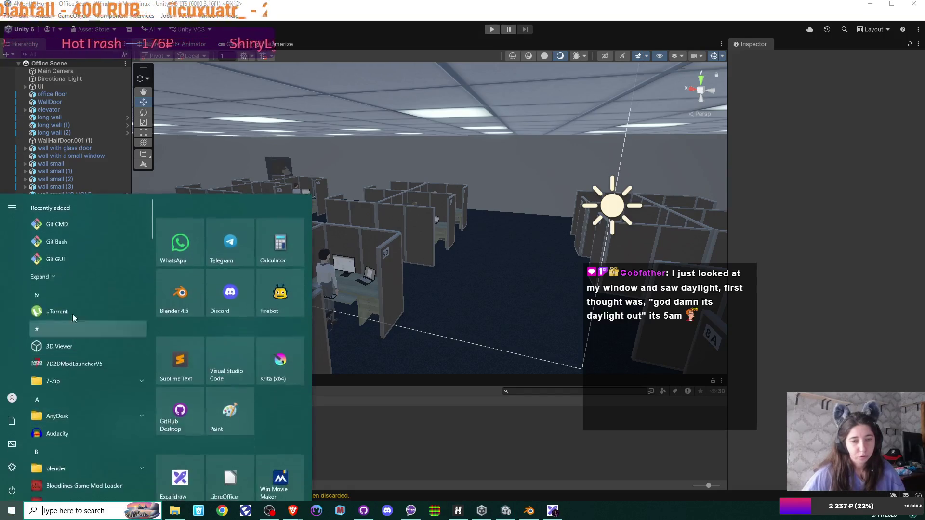
click(274, 296)
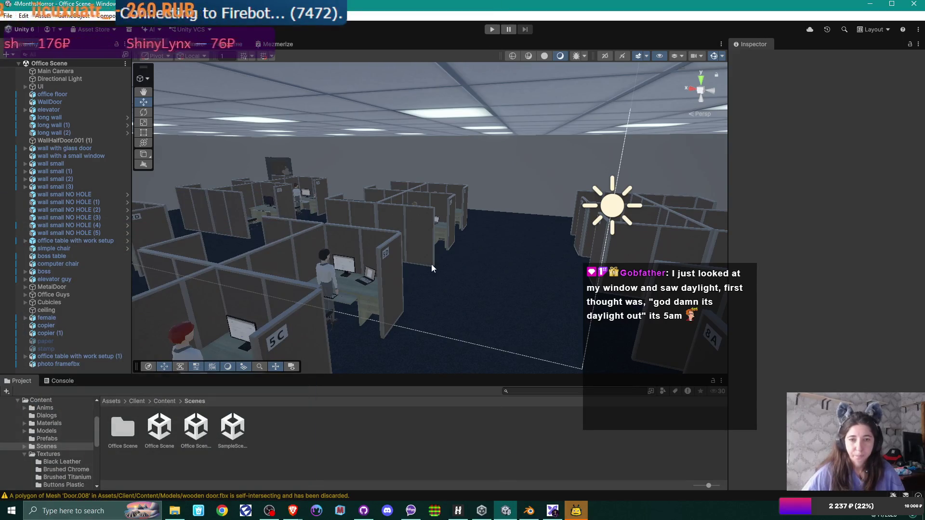
mouse_move(431, 268)
mouse_down()
mouse_move(539, 265)
mouse_move(894, 294)
mouse_up()
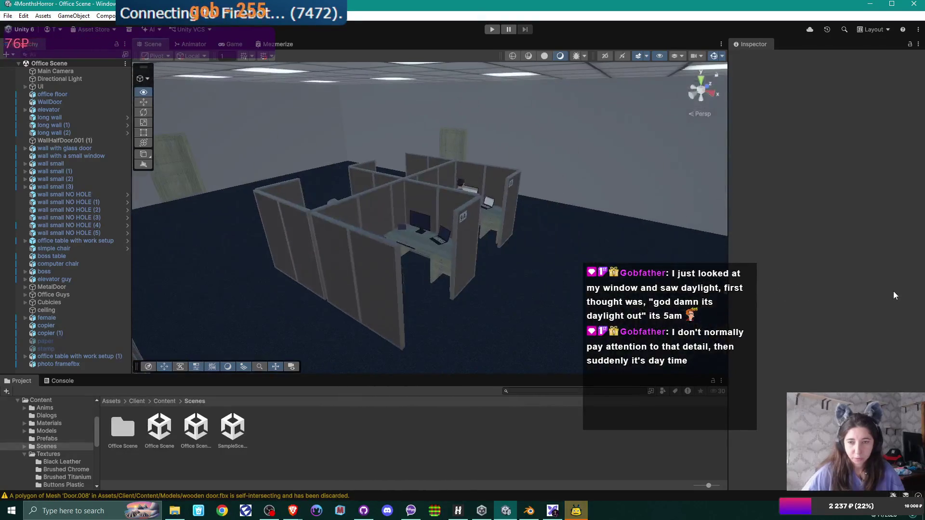
mouse_move(403, 238)
mouse_down()
mouse_move(530, 269)
mouse_move(374, 269)
mouse_move(543, 234)
mouse_move(505, 238)
mouse_move(559, 240)
mouse_up()
drag(573, 247, 573, 252)
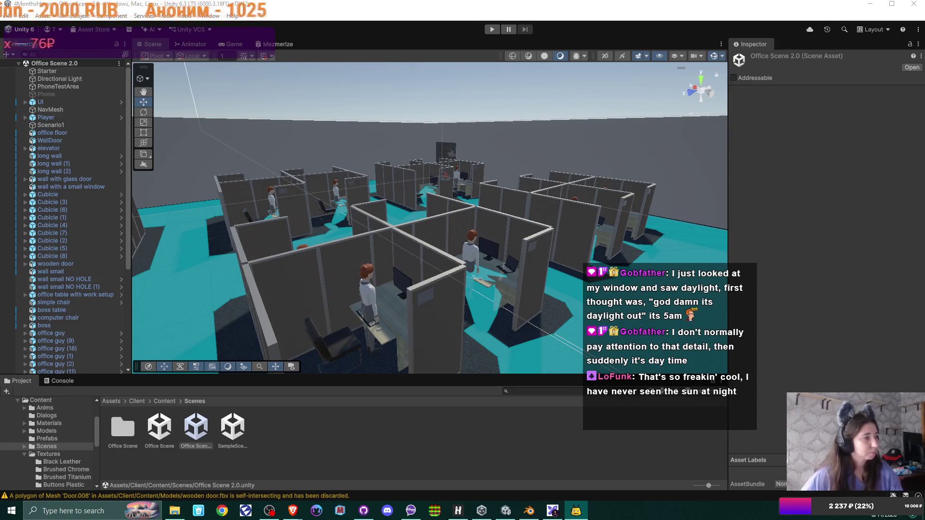
click(462, 513)
click(617, 96)
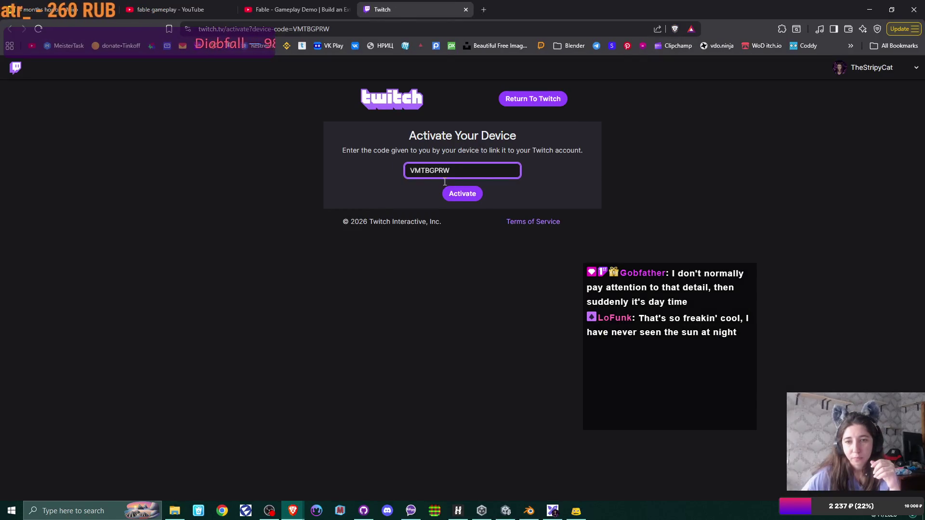
Submit the new Twitch activation code and authorize Firebot v5 for the account
click(462, 193)
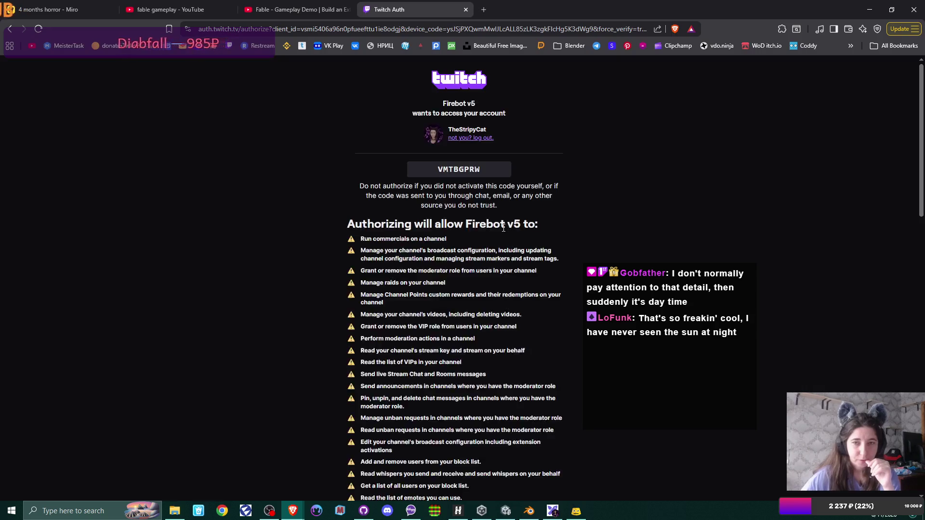
scroll(445, 342, down, 10)
scroll(445, 342, down, 7)
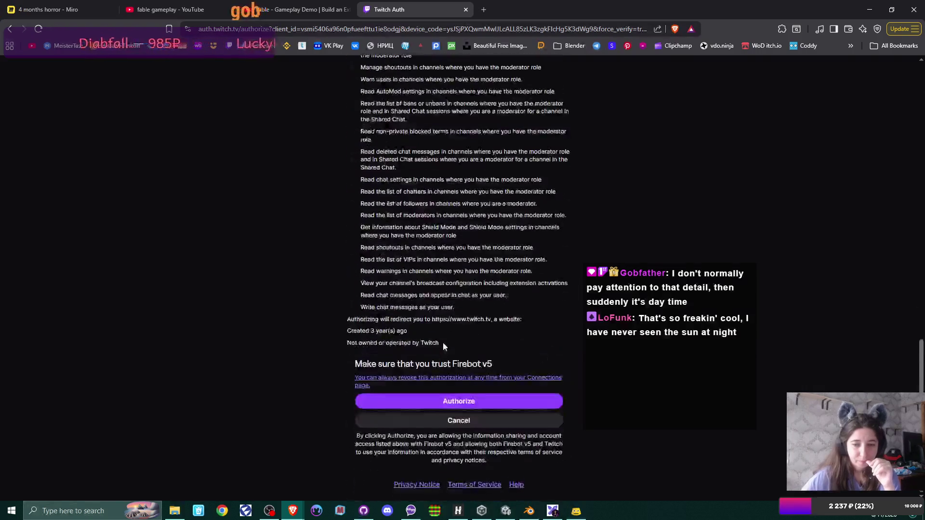
click(455, 401)
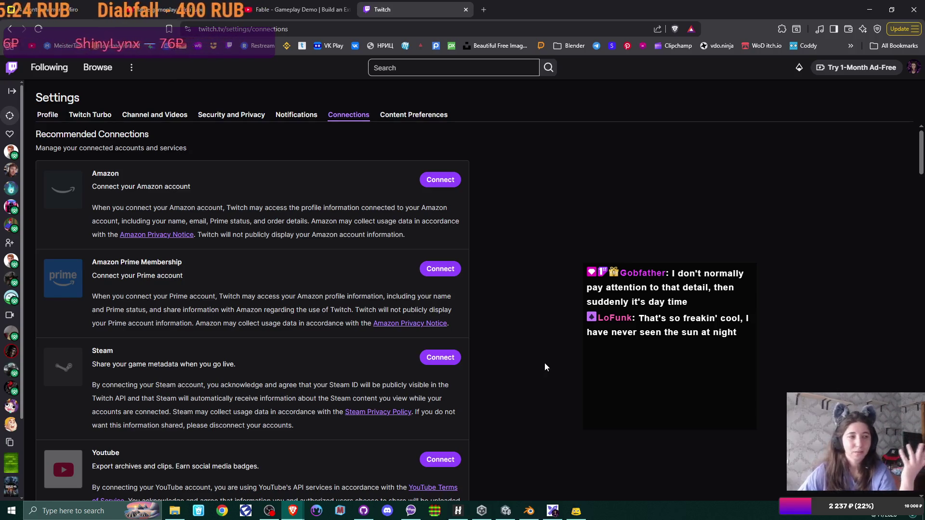
Close the Twitch tab and switch back to Unity's Office Scene 2.0
mouse_move(11, 169)
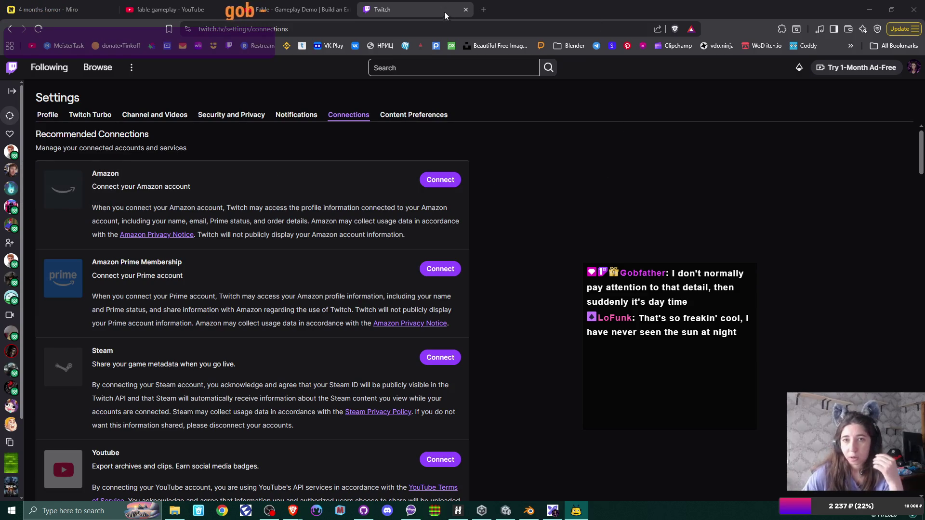
click(466, 10)
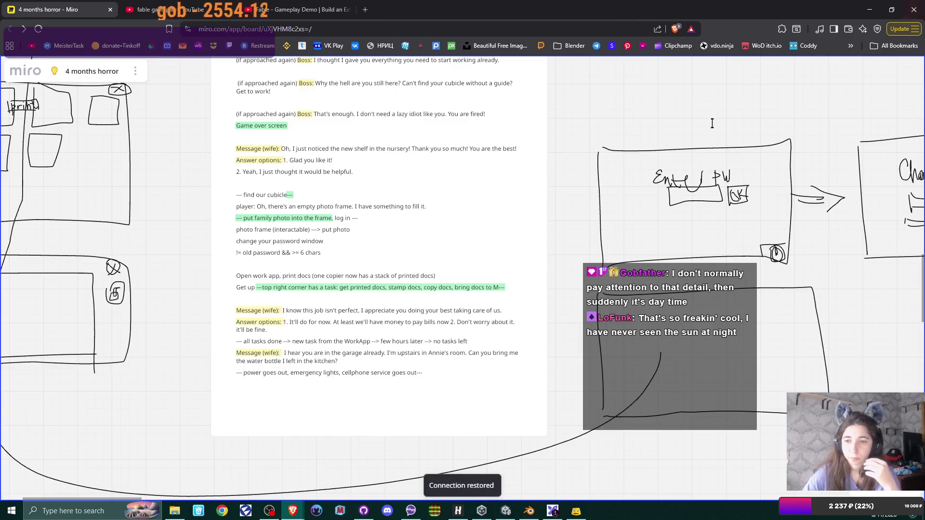
key(alt+Tab)
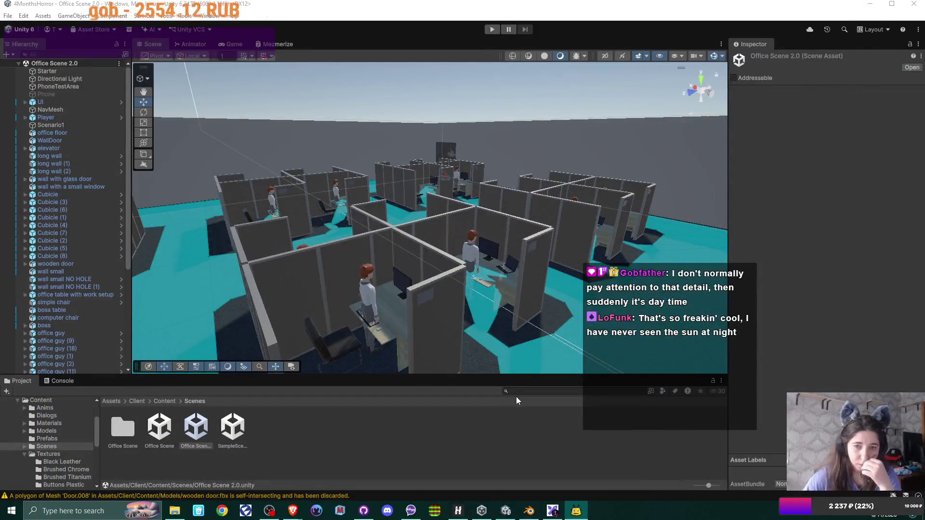
mouse_move(351, 256)
mouse_down()
mouse_move(535, 241)
mouse_move(392, 265)
mouse_move(582, 261)
mouse_up()
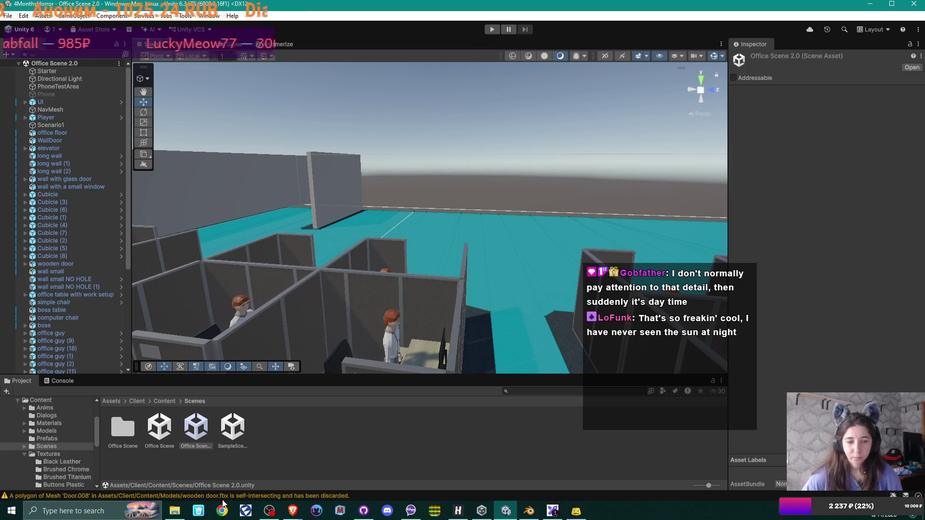
mouse_move(271, 320)
mouse_down()
mouse_move(451, 261)
mouse_move(325, 323)
mouse_move(492, 322)
mouse_move(461, 306)
mouse_move(502, 325)
mouse_up()
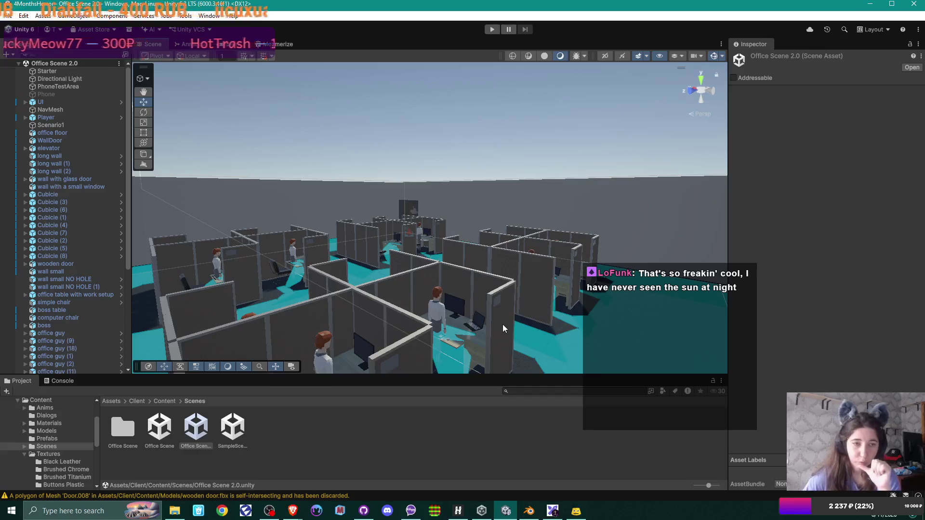
click(66, 71)
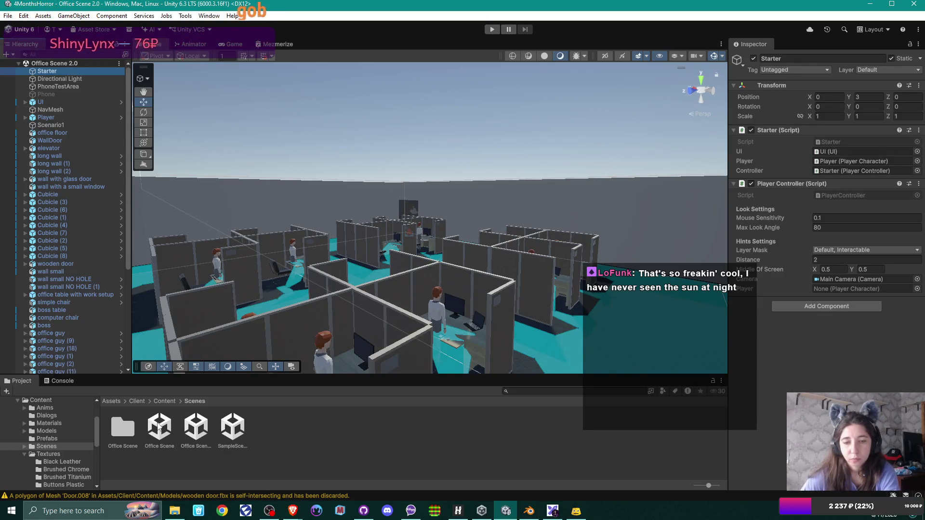
click(236, 434)
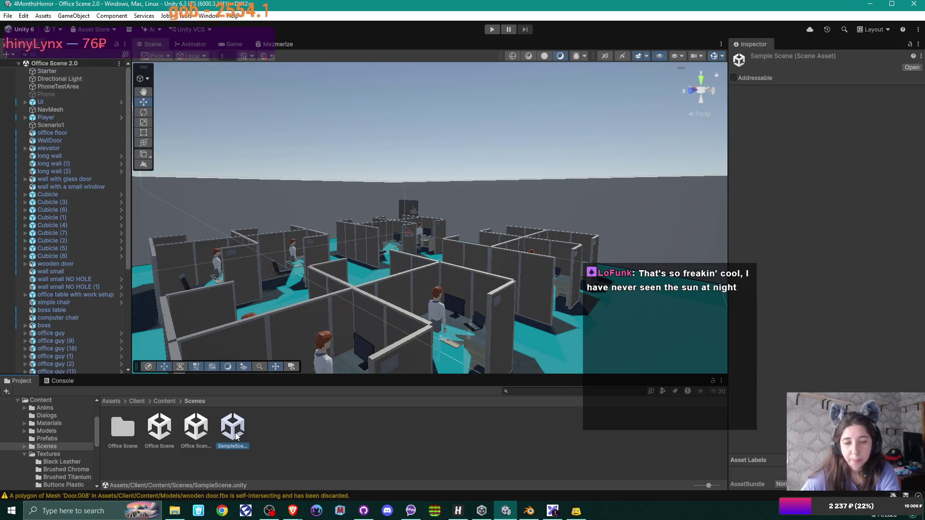
double_click(235, 434)
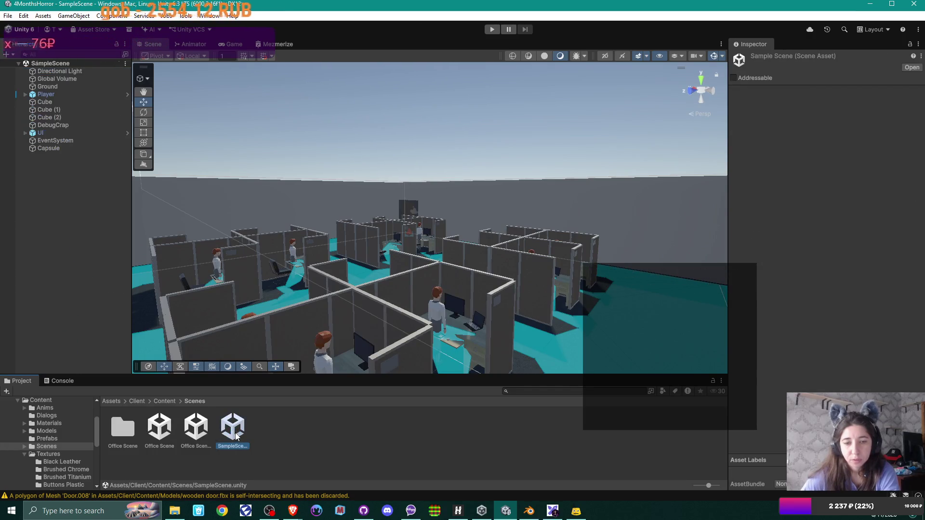
Open the original Office Scene, fly toward its cubicles, then reopen Office Scene 2.0
mouse_move(457, 246)
mouse_down()
mouse_move(269, 244)
mouse_move(562, 244)
mouse_move(381, 256)
mouse_up()
double_click(164, 437)
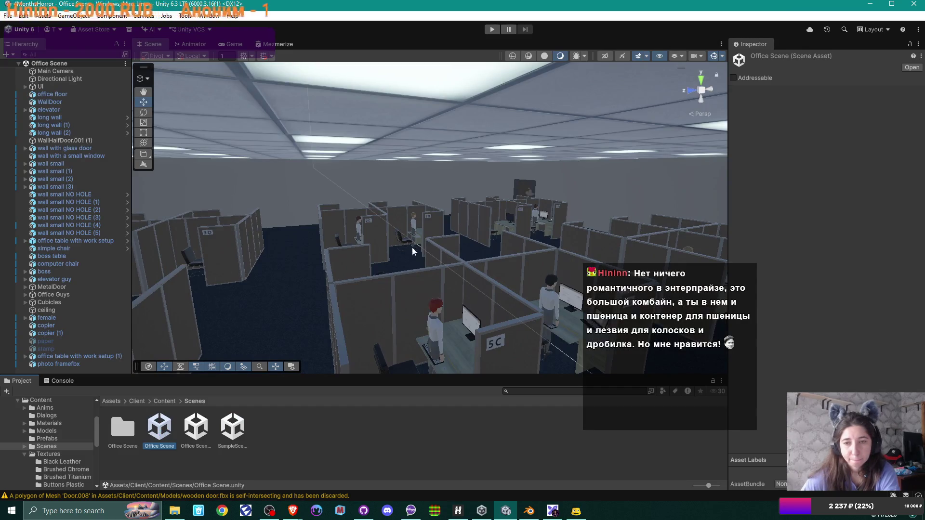
mouse_move(412, 247)
mouse_down()
mouse_move(331, 263)
mouse_move(475, 269)
mouse_up()
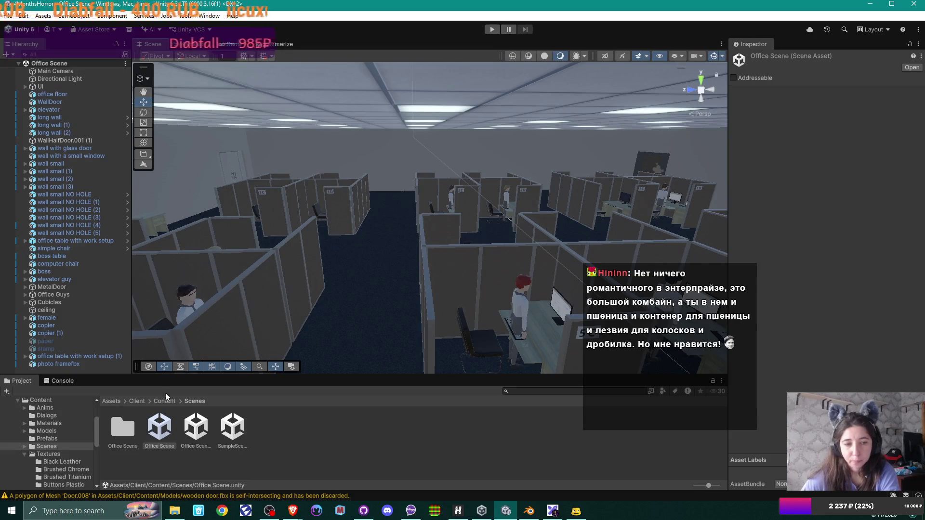
double_click(197, 430)
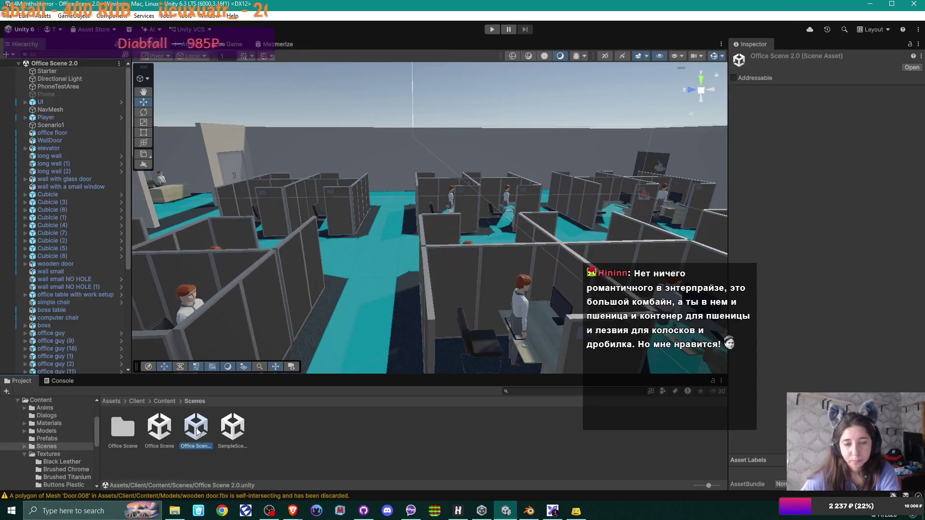
Orbit the Scene view around Office Scene 2.0's teal-floored cubicles from higher angles
drag(377, 288, 333, 293)
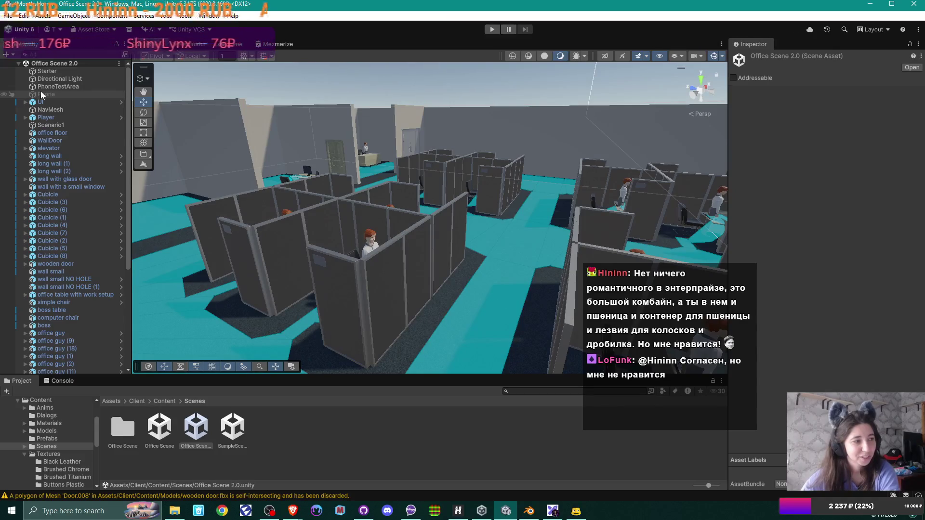
mouse_move(410, 142)
mouse_down()
mouse_move(554, 136)
mouse_move(557, 175)
mouse_move(637, 194)
mouse_up()
mouse_move(450, 204)
mouse_down()
mouse_move(647, 194)
mouse_move(641, 218)
mouse_move(380, 195)
mouse_up()
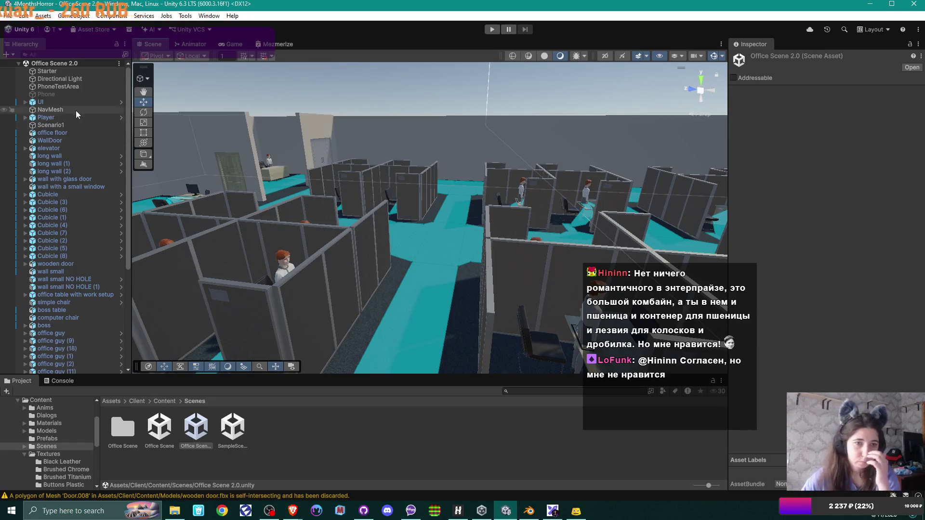
Expand the UI object, then inspect Cursor, Player and Scenario1's Elevator script settings
click(25, 102)
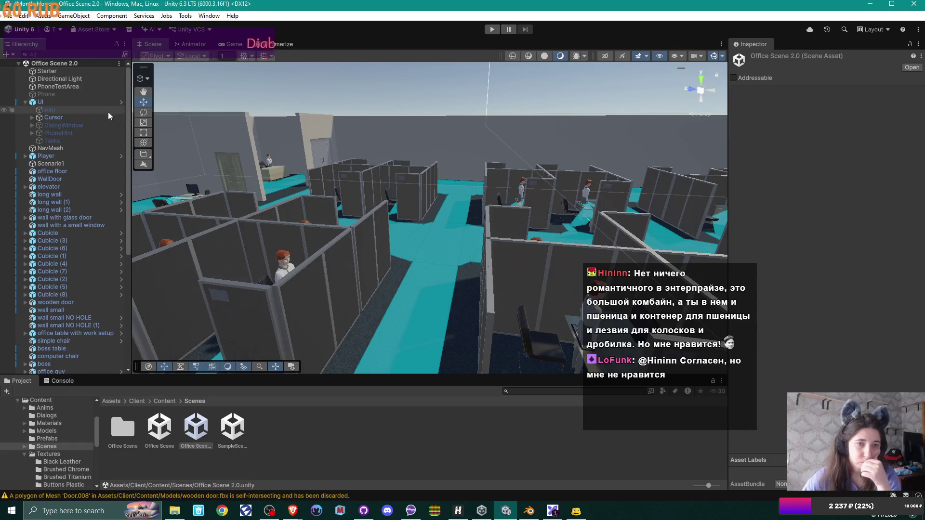
click(97, 119)
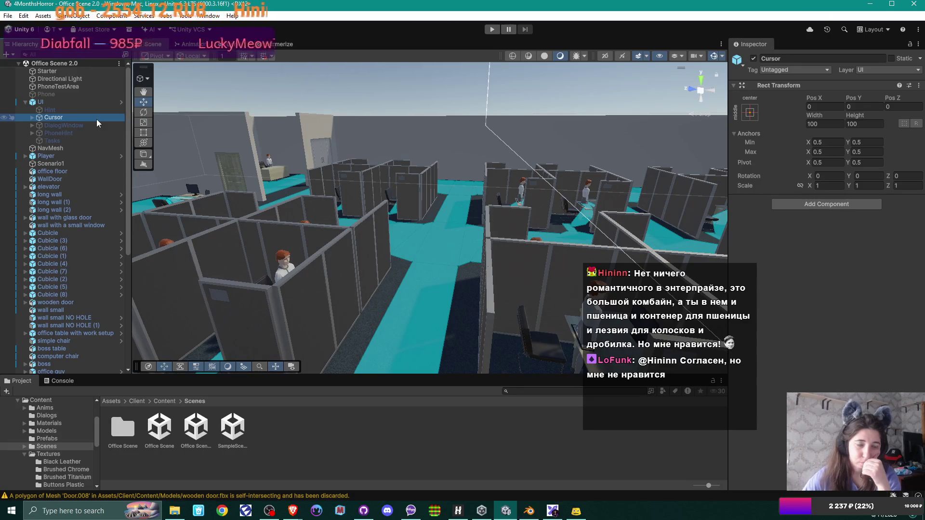
click(80, 155)
click(76, 164)
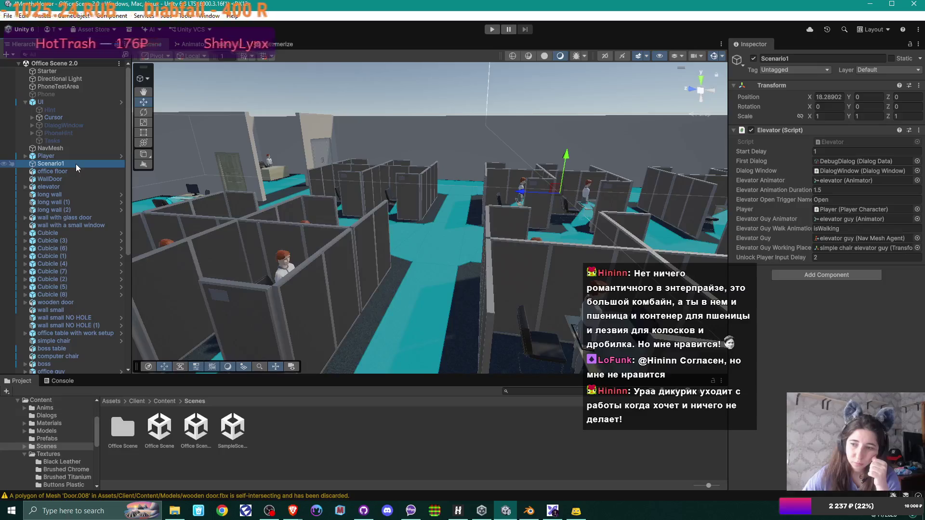
mouse_move(487, 173)
mouse_down()
mouse_move(339, 187)
mouse_move(296, 201)
mouse_move(409, 201)
mouse_move(250, 201)
mouse_move(580, 196)
mouse_up()
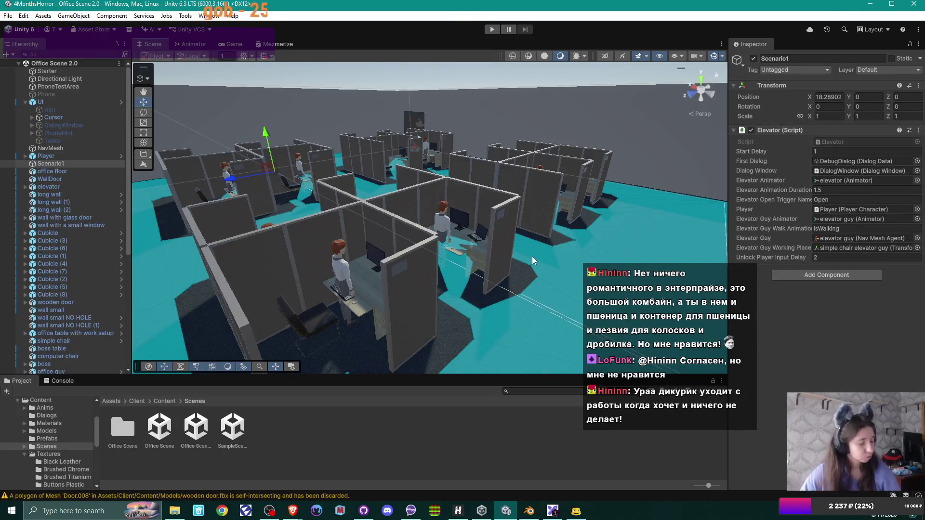
mouse_move(532, 256)
mouse_down()
mouse_move(504, 265)
mouse_move(312, 240)
mouse_move(330, 232)
mouse_move(314, 217)
mouse_move(408, 222)
mouse_move(232, 240)
mouse_up()
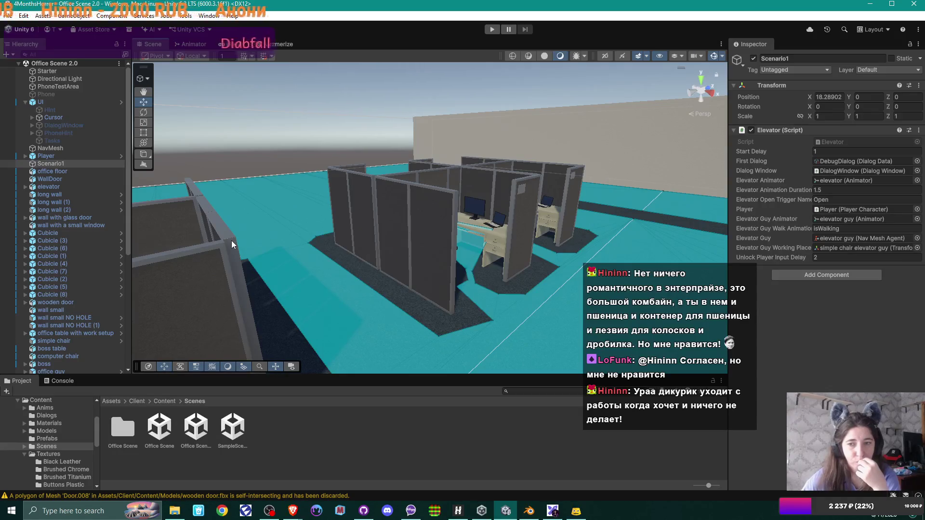
drag(232, 244, 462, 237)
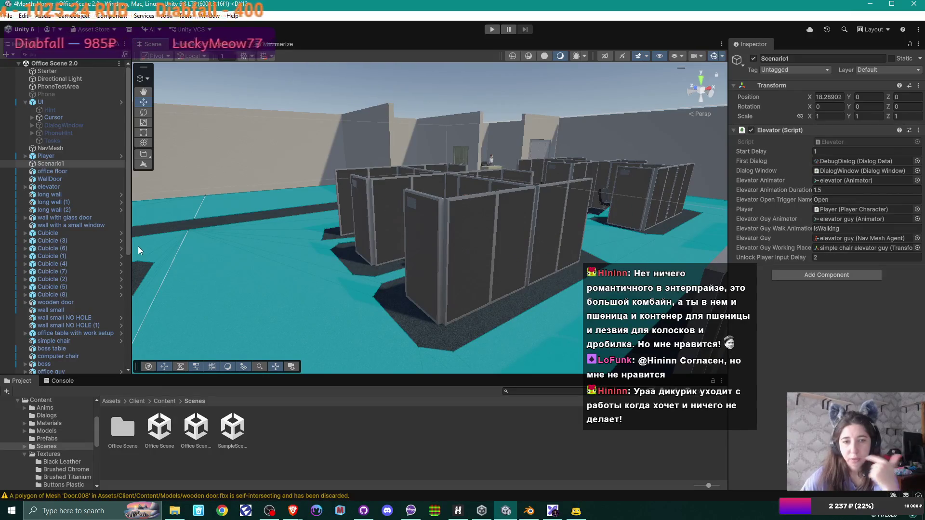
mouse_move(405, 240)
mouse_down()
mouse_move(565, 235)
mouse_move(528, 230)
mouse_up()
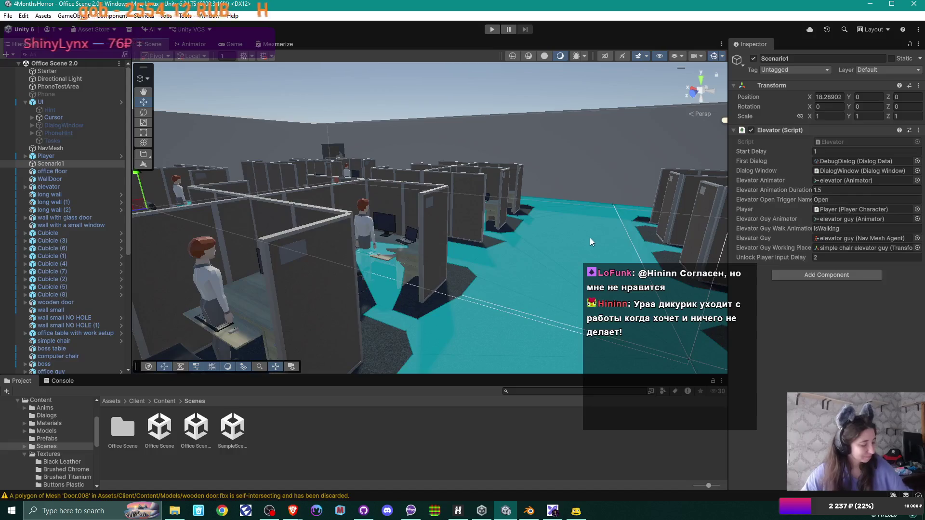
mouse_move(550, 245)
mouse_down()
mouse_move(446, 274)
mouse_move(445, 239)
mouse_move(615, 240)
mouse_move(587, 255)
mouse_move(458, 244)
mouse_move(212, 266)
mouse_move(364, 271)
mouse_up()
scroll(491, 247, up, 2)
key(s)
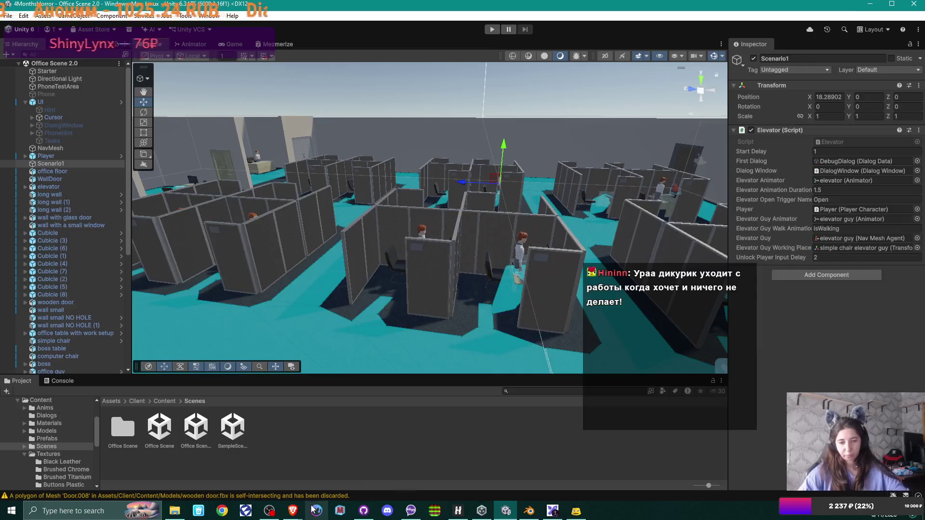
mouse_move(269, 511)
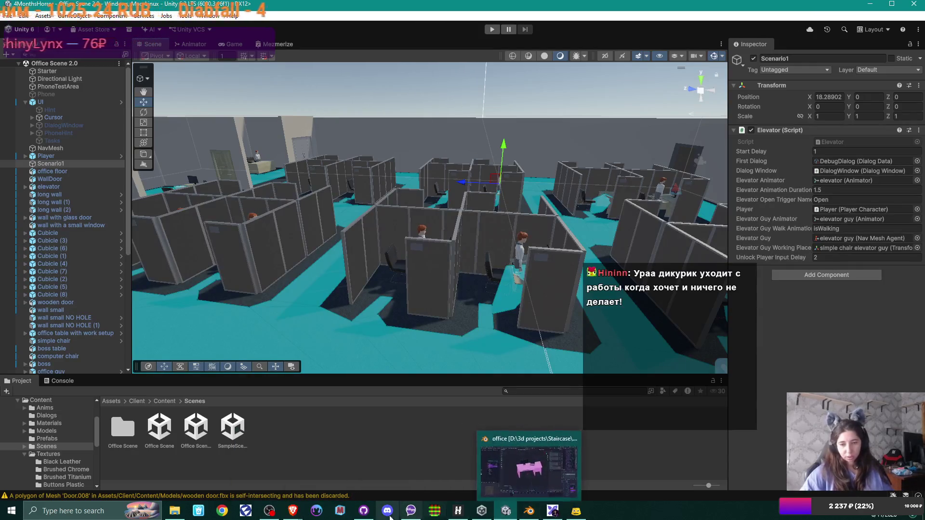
click(361, 463)
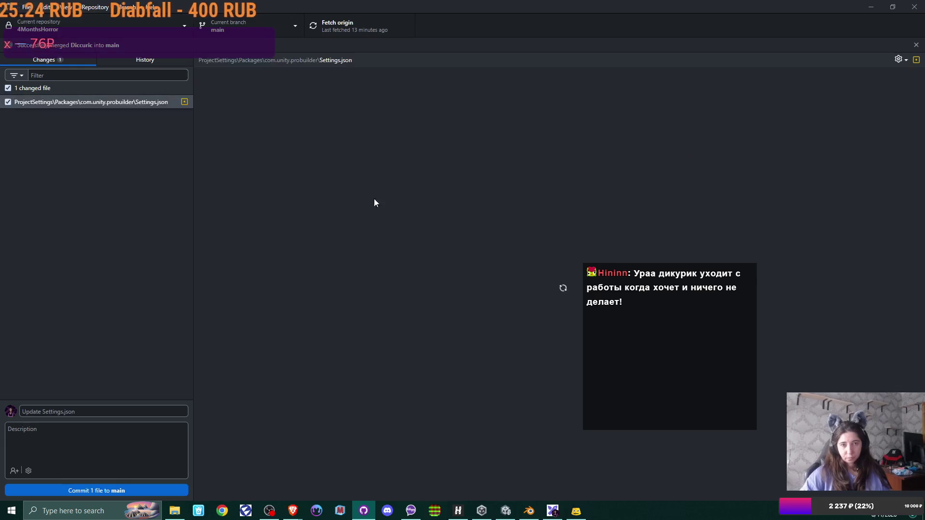
click(871, 7)
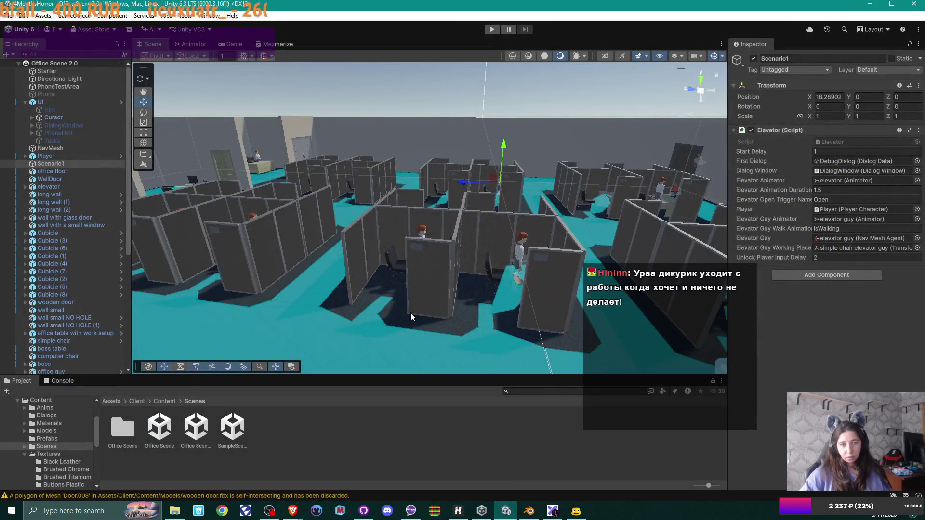
Reopen the original Office Scene, tilt toward its 5C and 5D cubicles, then select Office Scene 2.0
click(162, 432)
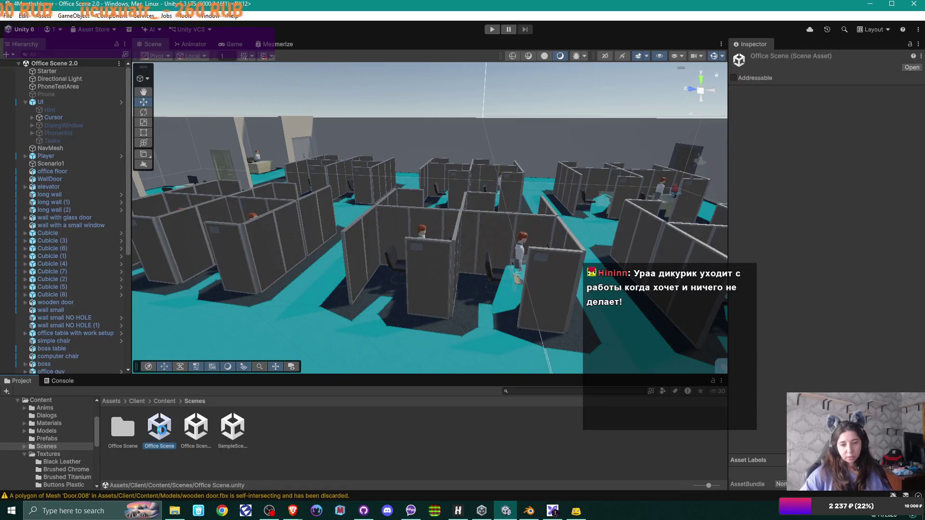
double_click(162, 431)
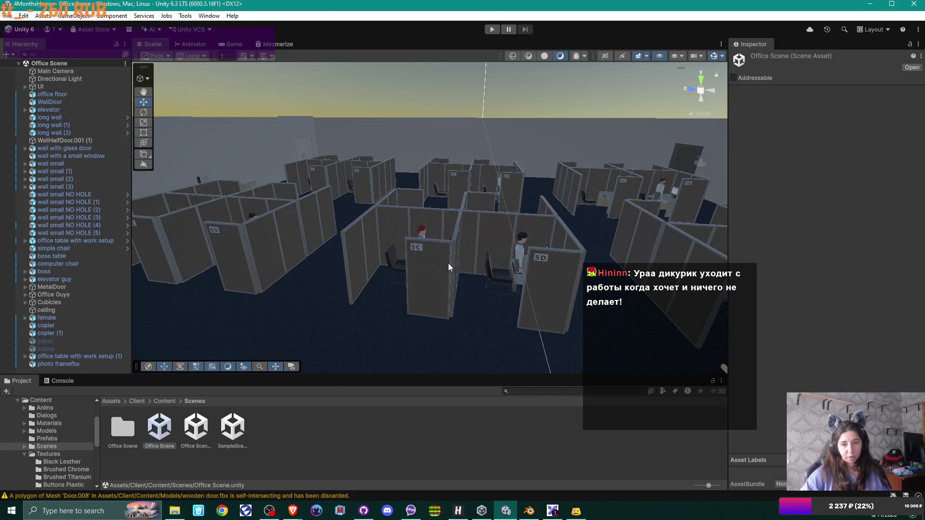
mouse_move(448, 263)
mouse_down()
mouse_move(483, 294)
mouse_move(512, 299)
mouse_move(363, 248)
mouse_move(533, 234)
mouse_move(376, 255)
mouse_move(703, 251)
mouse_up()
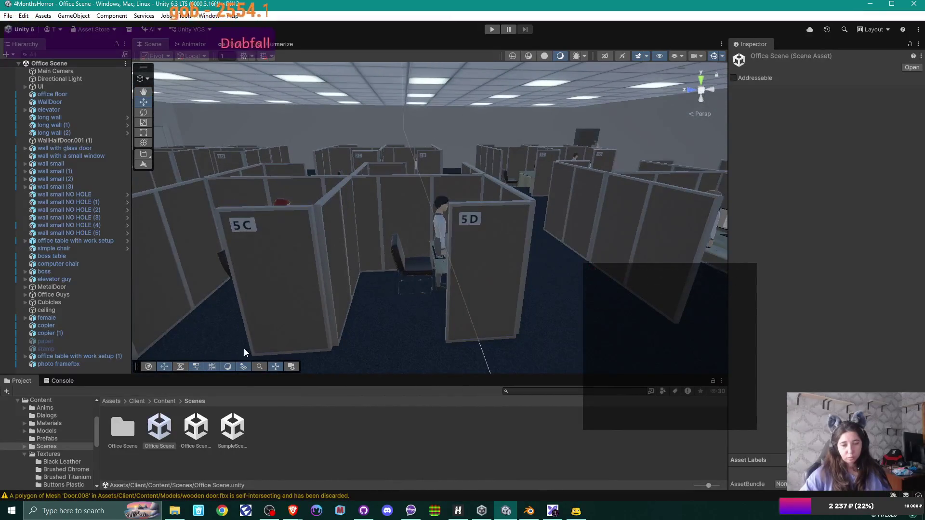
click(197, 427)
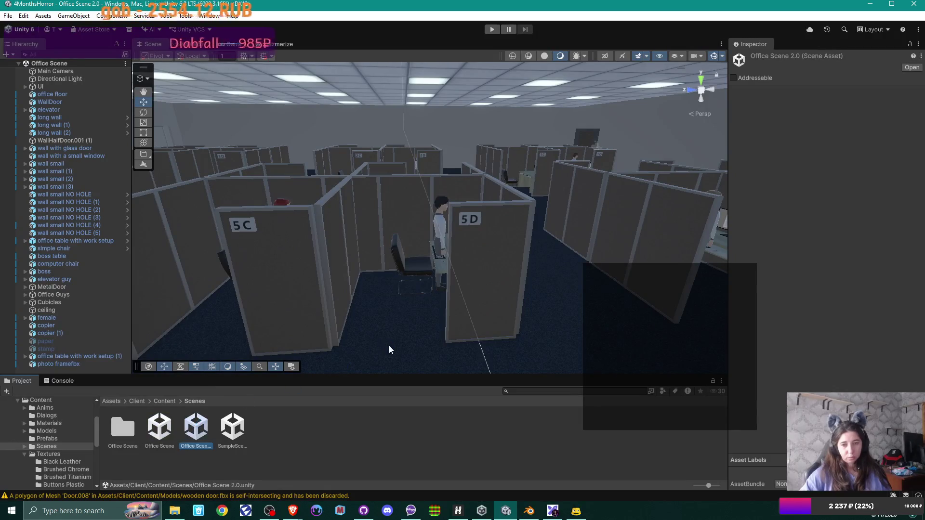
Orbit and fly the Scene view through Office Scene 2.0's cyan-floored cubicle aisles
mouse_move(336, 306)
mouse_down()
mouse_move(536, 291)
mouse_move(368, 304)
mouse_move(362, 277)
mouse_move(382, 294)
mouse_up()
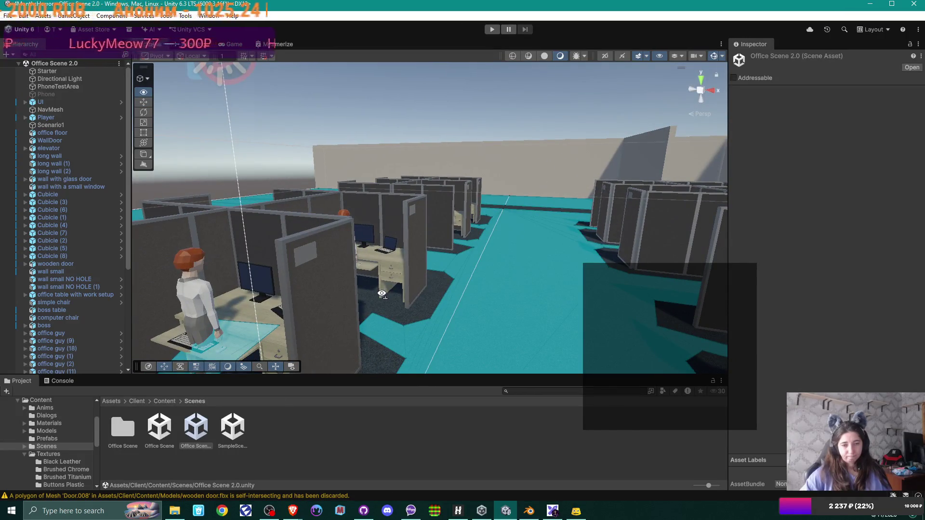
drag(382, 294, 575, 297)
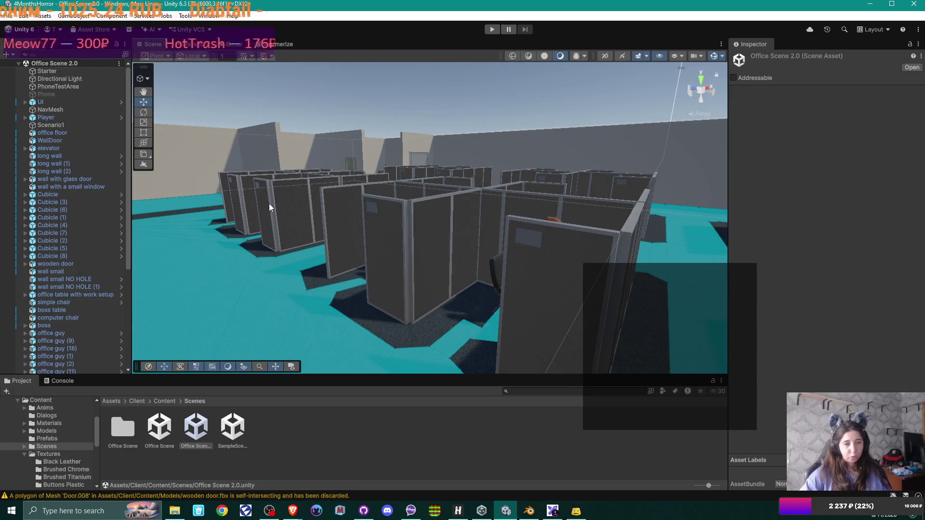
mouse_move(471, 261)
mouse_down()
mouse_move(436, 230)
mouse_move(475, 231)
mouse_move(270, 238)
mouse_up()
mouse_move(381, 217)
mouse_down()
mouse_move(535, 234)
mouse_move(428, 233)
mouse_move(211, 255)
mouse_up()
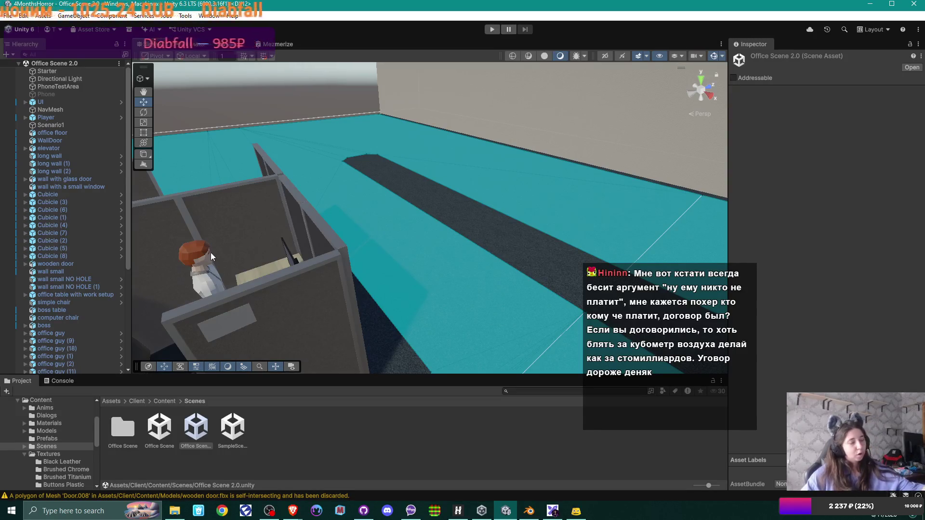
mouse_move(506, 213)
mouse_down()
mouse_move(408, 212)
mouse_move(456, 213)
mouse_move(432, 210)
mouse_up()
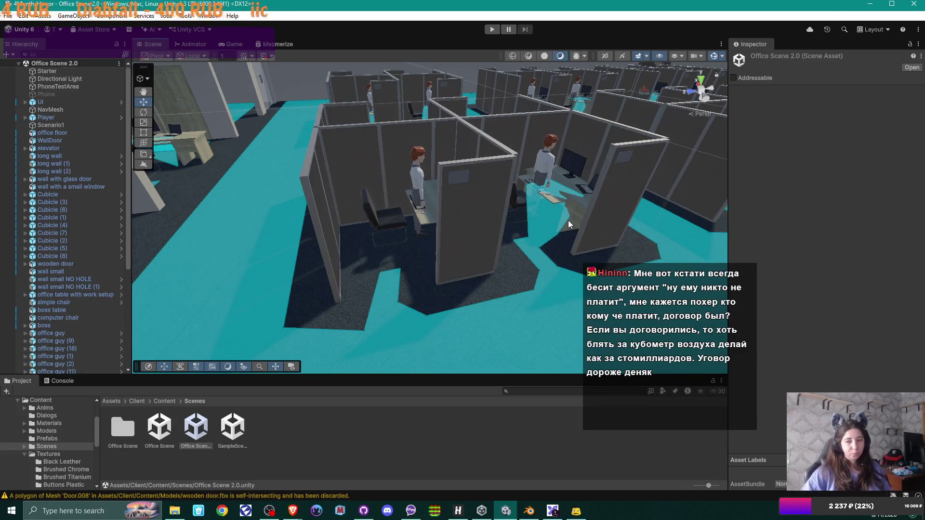
drag(470, 126, 514, 93)
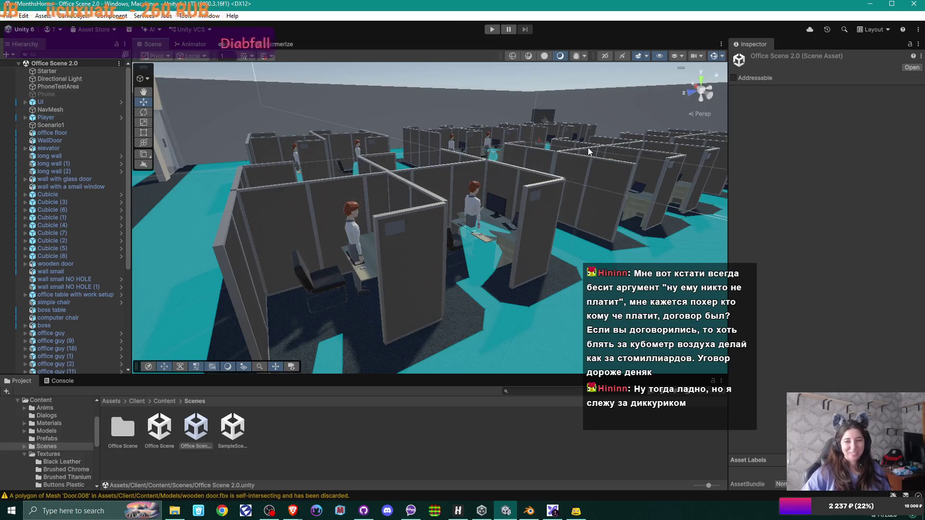
scroll(535, 225, up, 5)
mouse_move(535, 225)
mouse_down()
mouse_move(376, 212)
mouse_move(477, 211)
mouse_move(484, 195)
mouse_move(383, 209)
mouse_move(382, 165)
mouse_move(380, 178)
mouse_move(452, 177)
mouse_up()
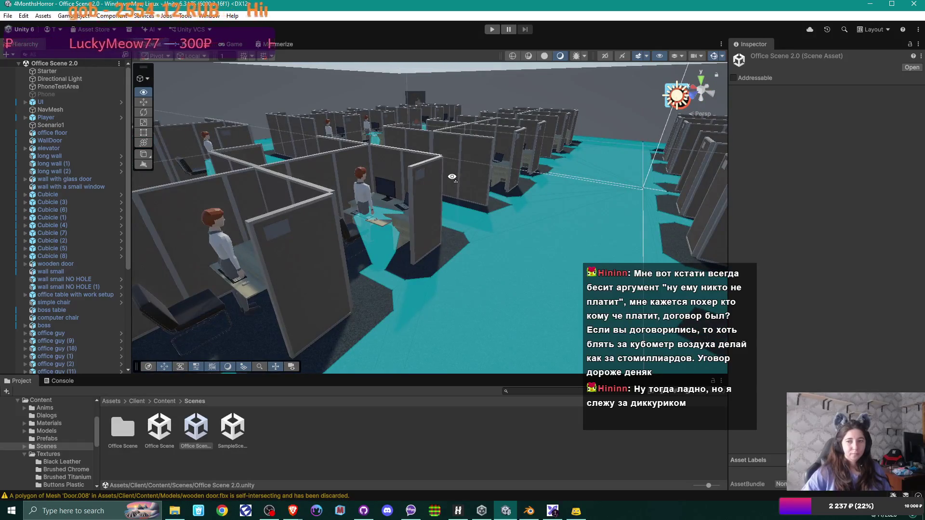
mouse_move(452, 177)
mouse_down()
mouse_move(401, 193)
mouse_move(432, 189)
mouse_move(260, 196)
mouse_move(553, 191)
mouse_up()
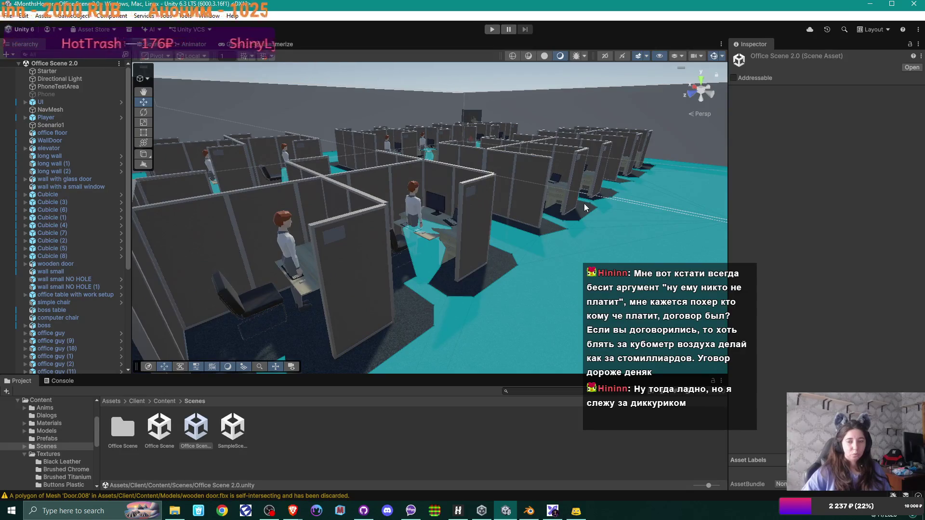
mouse_move(563, 199)
mouse_down()
mouse_move(742, 195)
mouse_move(672, 185)
mouse_move(754, 198)
mouse_up()
drag(699, 208, 650, 221)
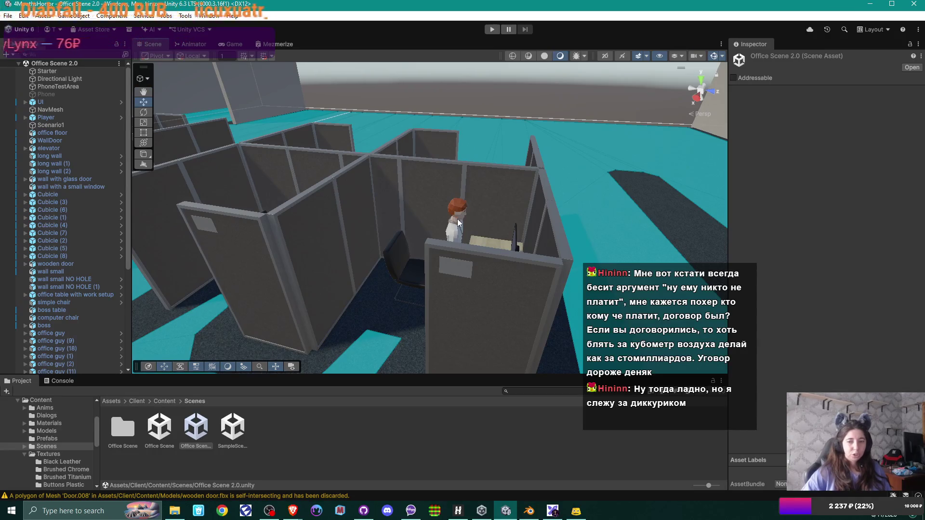
mouse_move(527, 197)
mouse_down()
mouse_move(447, 195)
mouse_move(608, 197)
mouse_move(548, 221)
mouse_move(665, 202)
mouse_move(381, 218)
mouse_move(576, 216)
mouse_move(504, 216)
mouse_move(525, 220)
mouse_up()
key(d)
key(s)
key(w)
key(s)
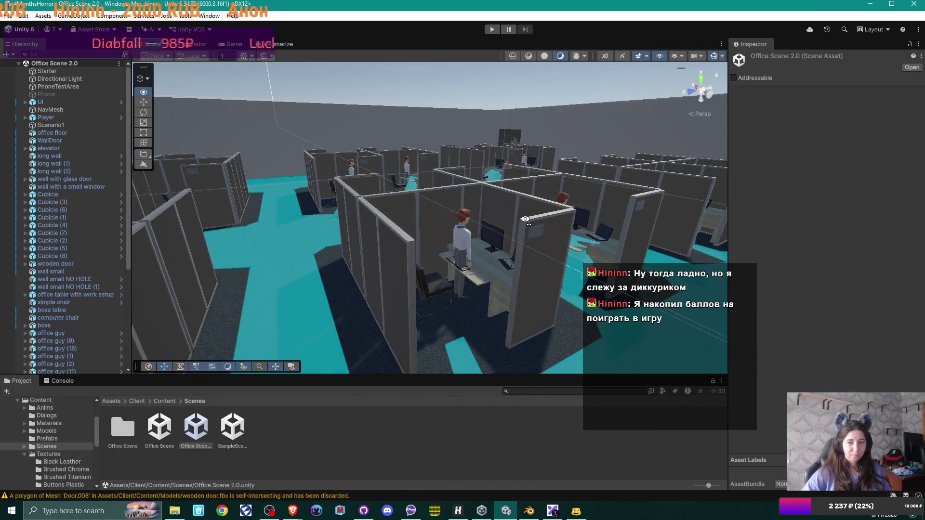
mouse_move(525, 219)
mouse_down()
mouse_move(554, 221)
mouse_move(352, 218)
mouse_move(548, 213)
mouse_move(521, 223)
mouse_move(597, 214)
mouse_move(452, 221)
mouse_up()
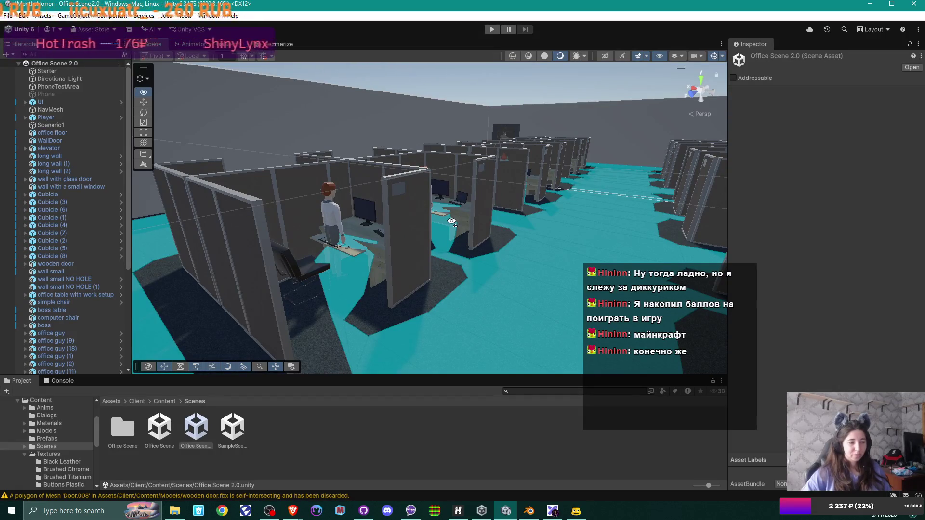
drag(452, 221, 452, 224)
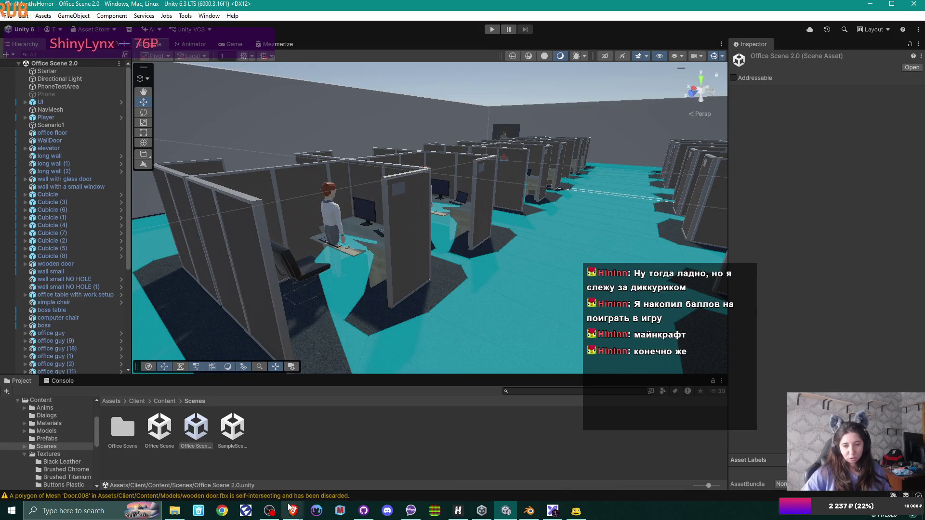
mouse_move(293, 511)
click(343, 465)
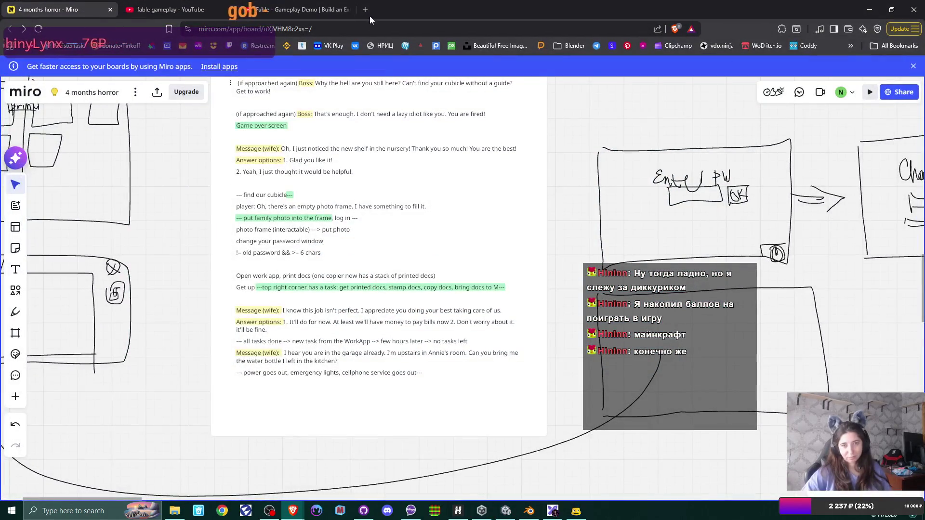
click(368, 15)
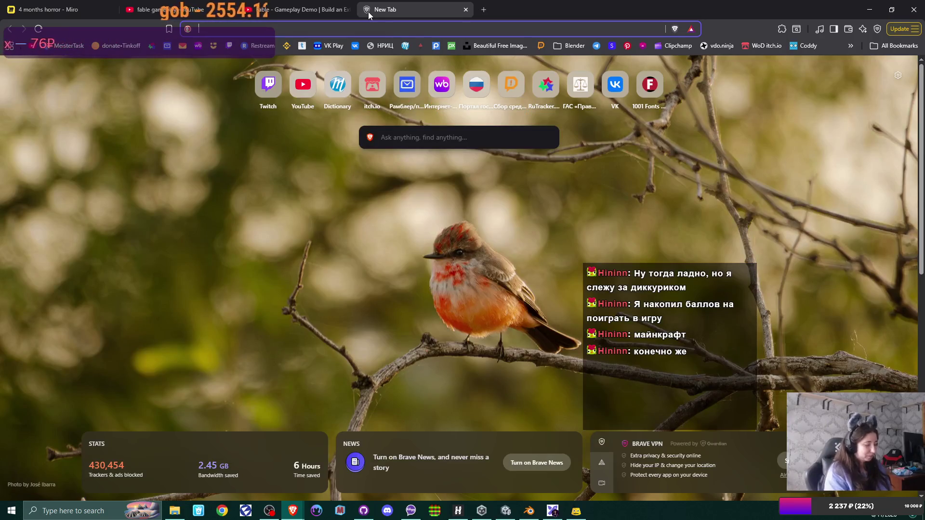
text(m)
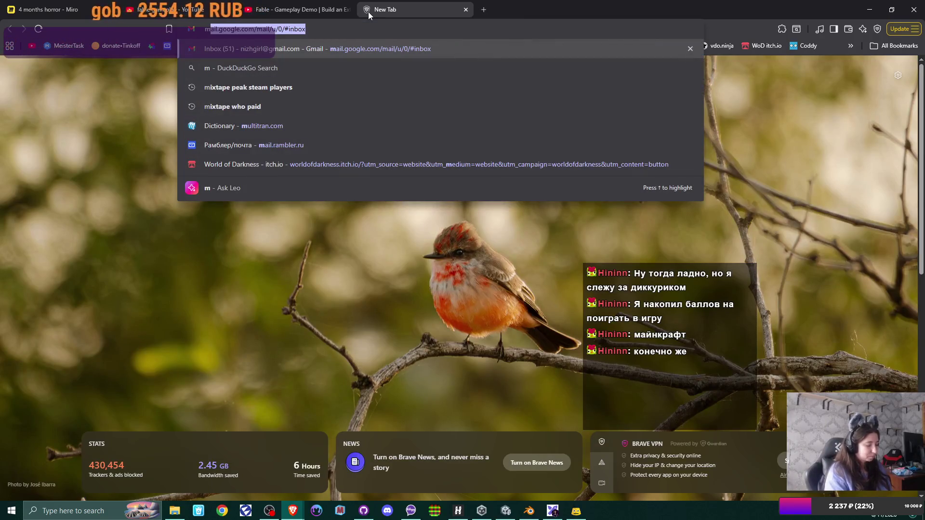
text(ai)
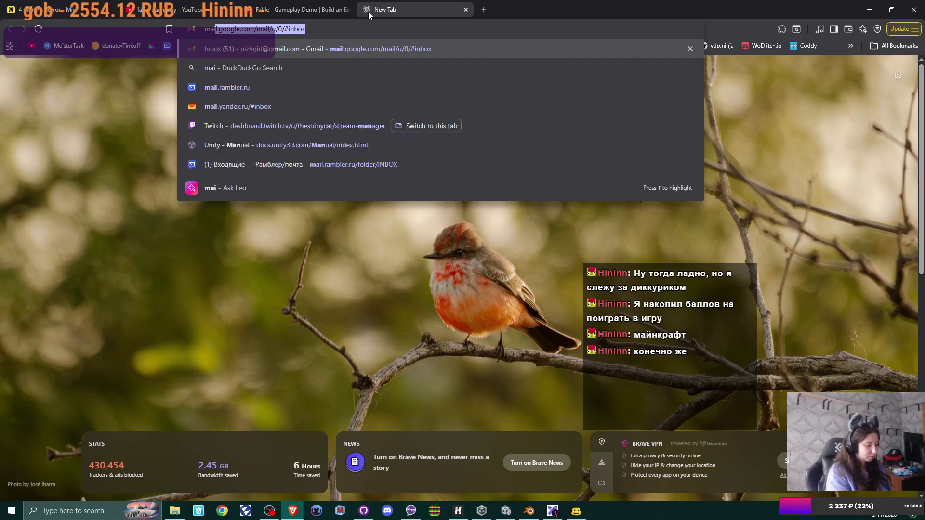
text(ncraft)
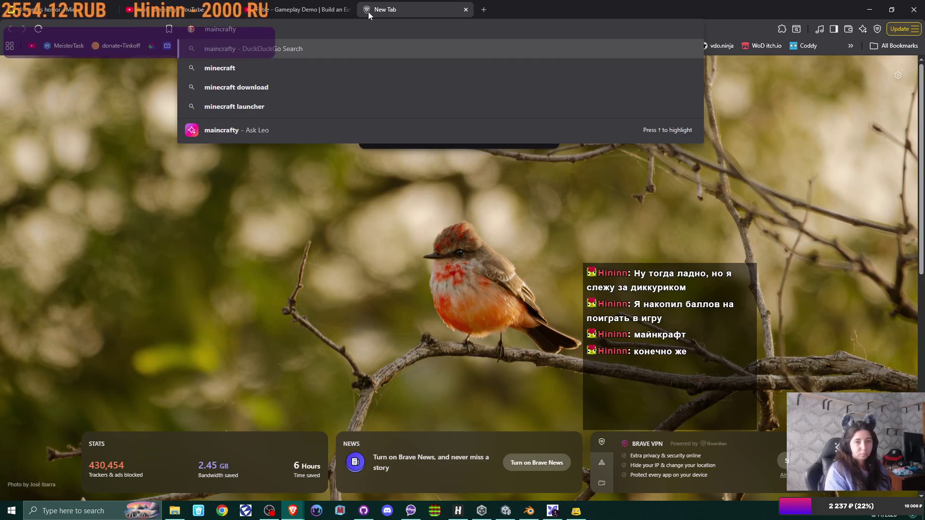
key(Return)
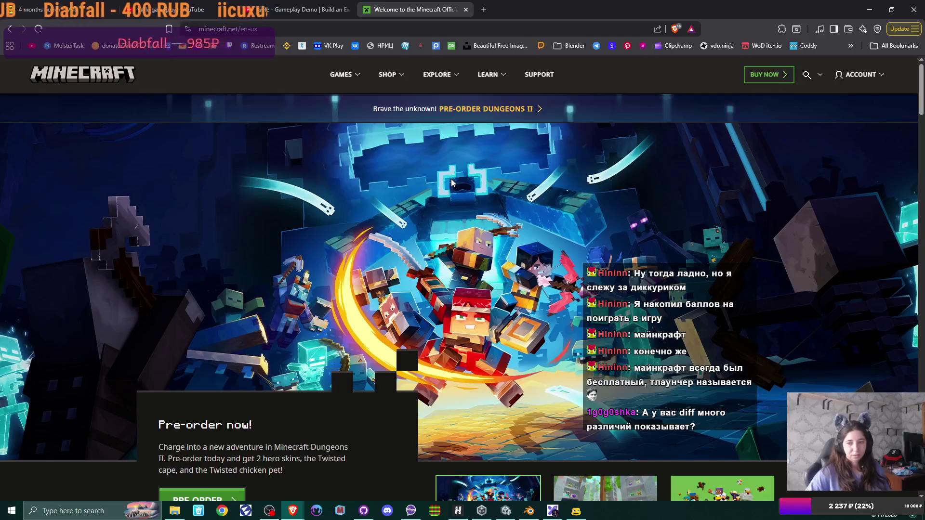
scroll(451, 180, down, 5)
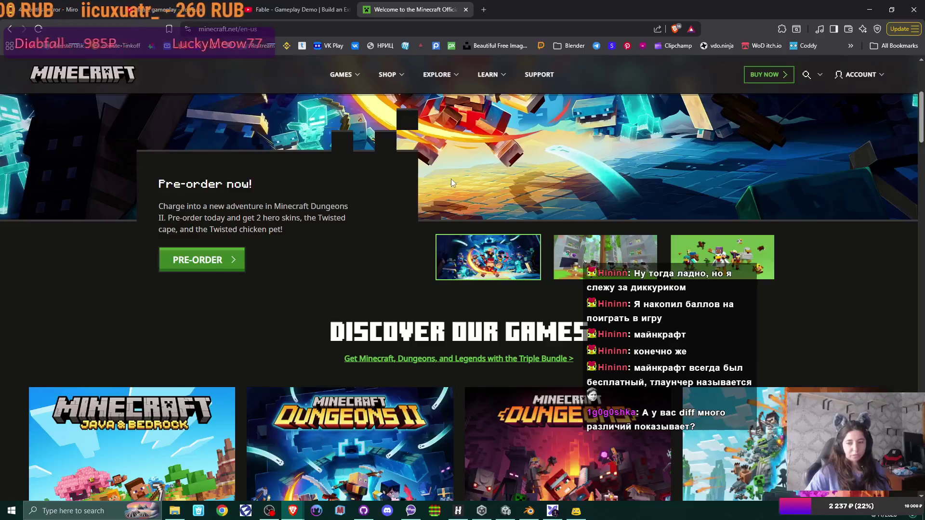
scroll(451, 178, up, 5)
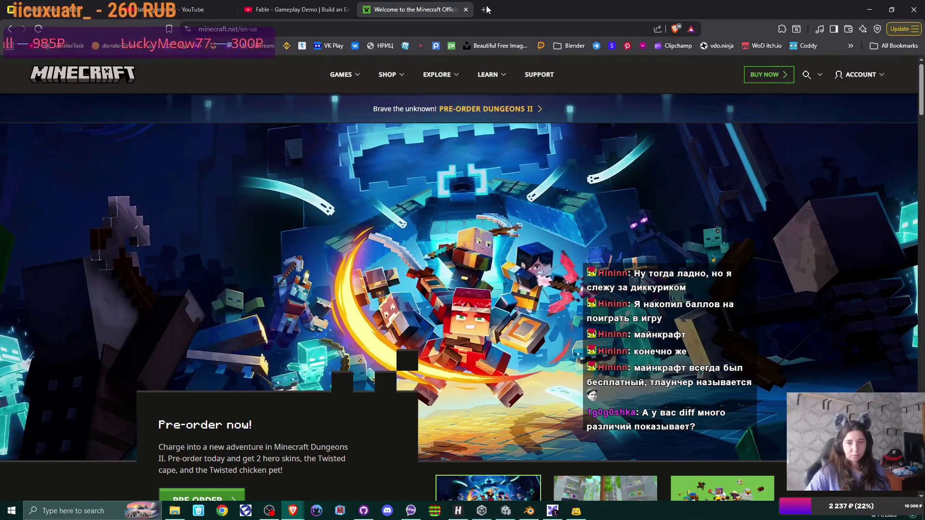
click(466, 10)
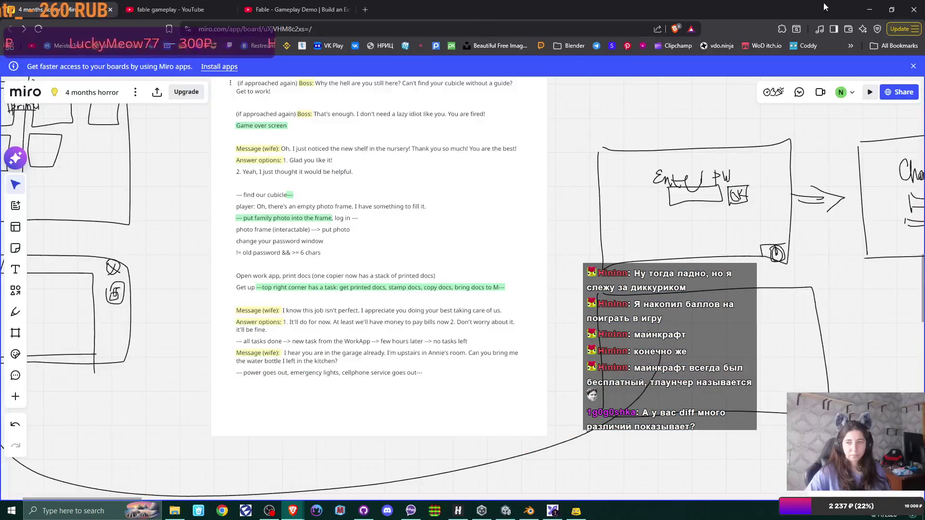
click(869, 9)
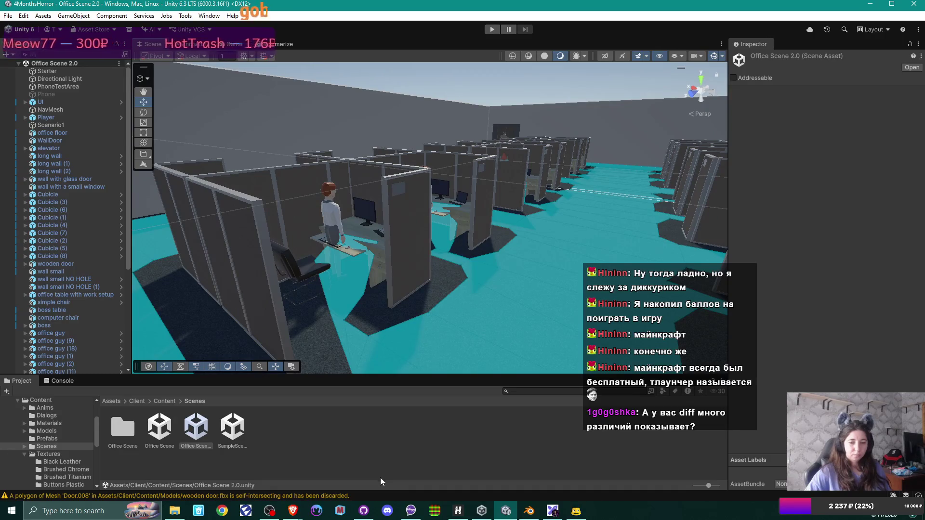
click(364, 511)
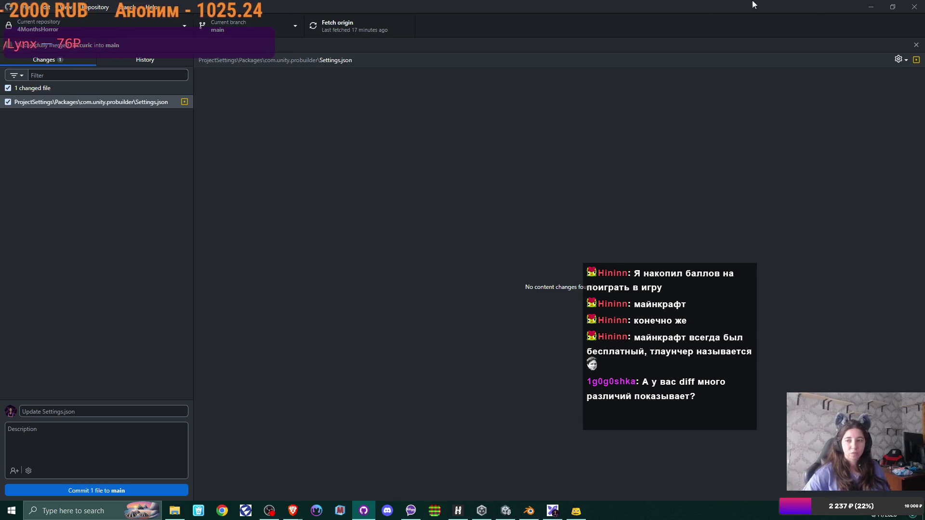
click(872, 7)
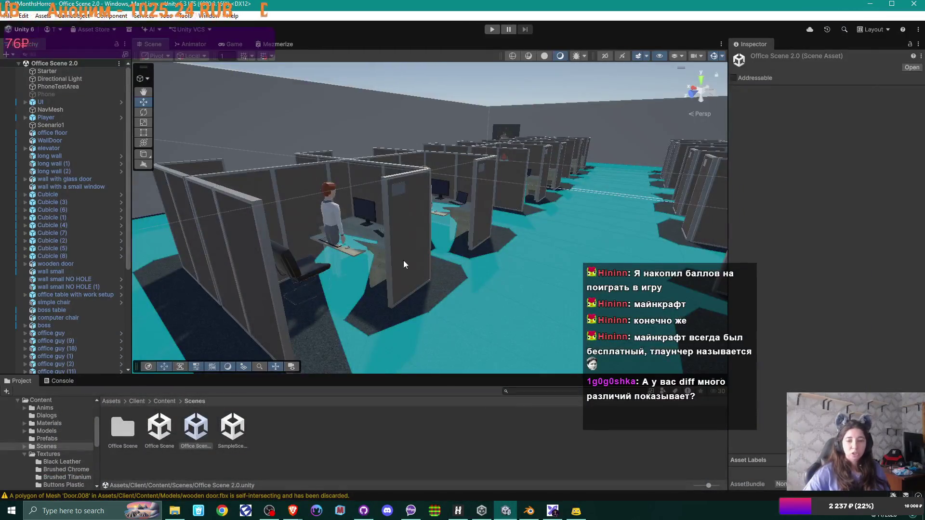
mouse_move(403, 265)
mouse_down()
mouse_move(278, 221)
mouse_move(412, 237)
mouse_up()
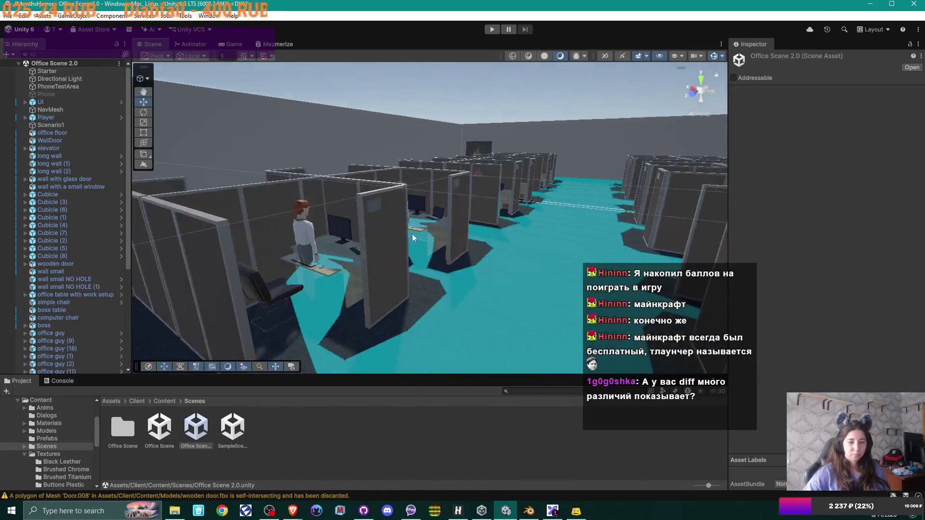
click(167, 433)
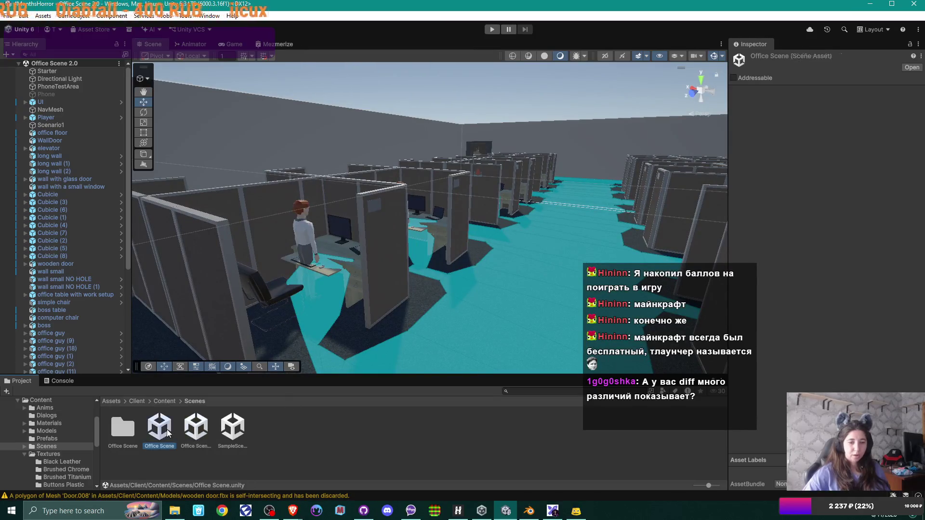
Reopen the older Office Scene, fly through its numbered cubicles, then return to the browser
click(197, 427)
double_click(168, 429)
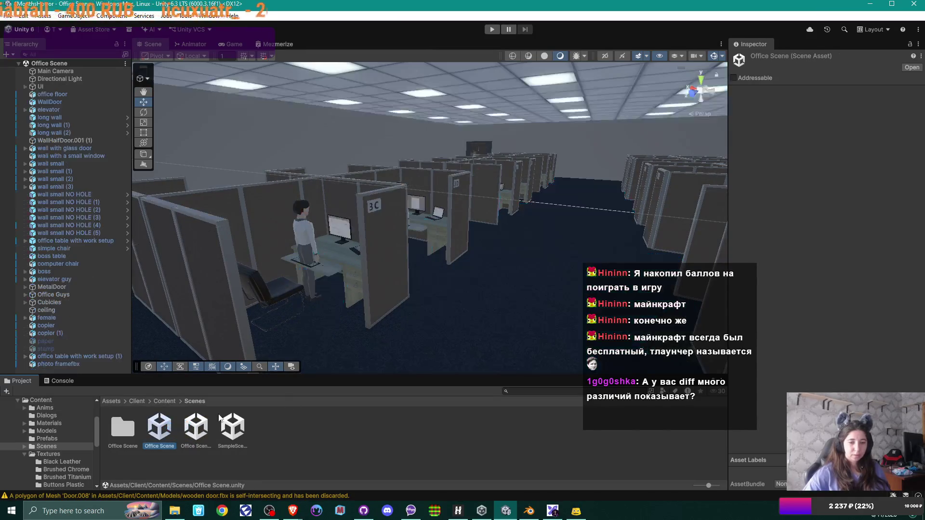
mouse_move(481, 269)
mouse_down()
mouse_move(483, 279)
mouse_move(498, 263)
mouse_move(469, 281)
mouse_move(382, 300)
mouse_move(463, 293)
mouse_up()
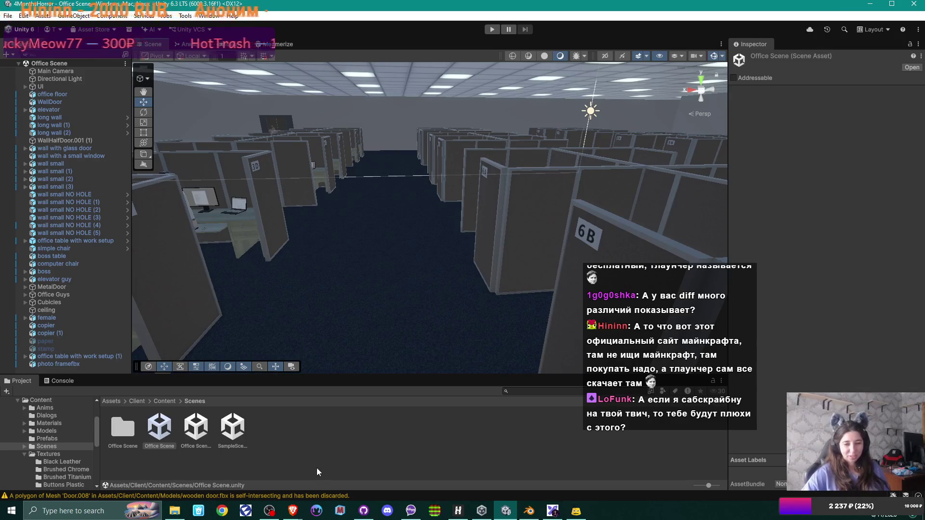
mouse_move(295, 510)
click(346, 465)
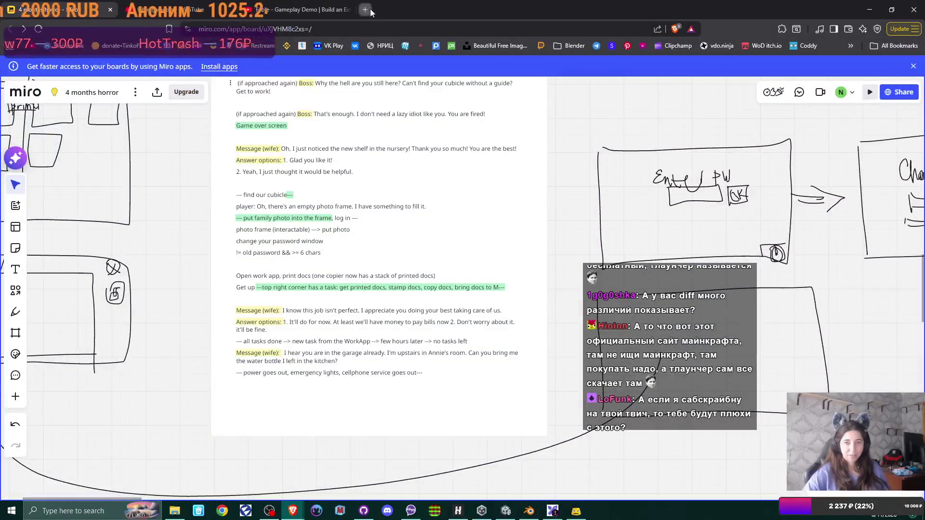
Search DuckDuckGo for 'Tlauncher' in a new tab and open the TLauncher site
click(370, 8)
text(Tla)
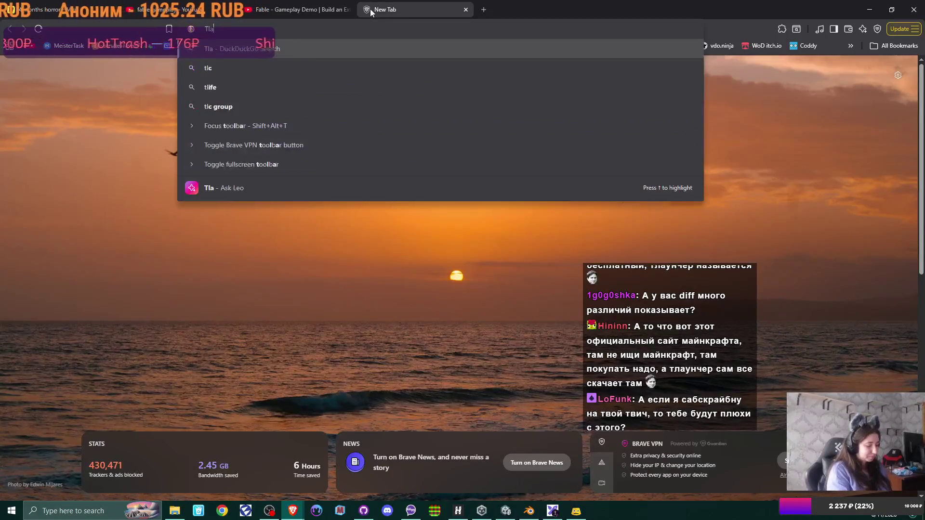
text(uncher)
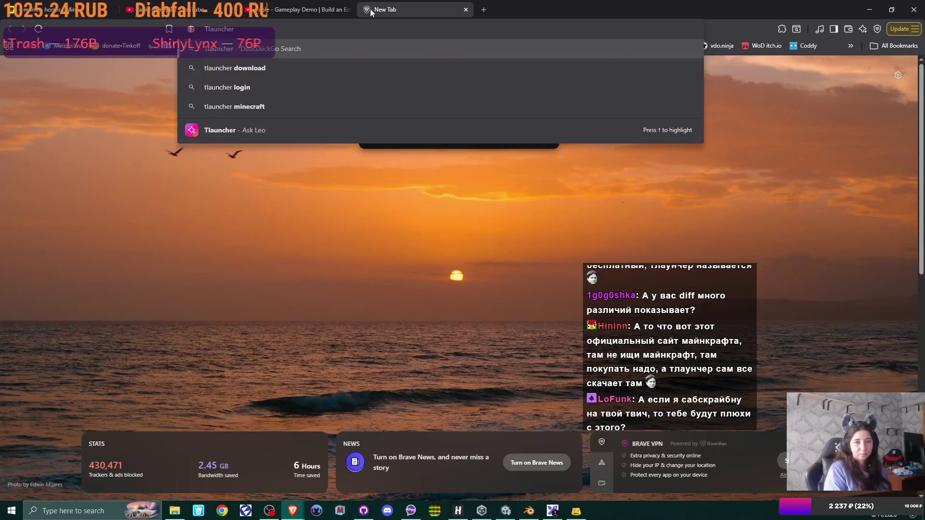
key(Return)
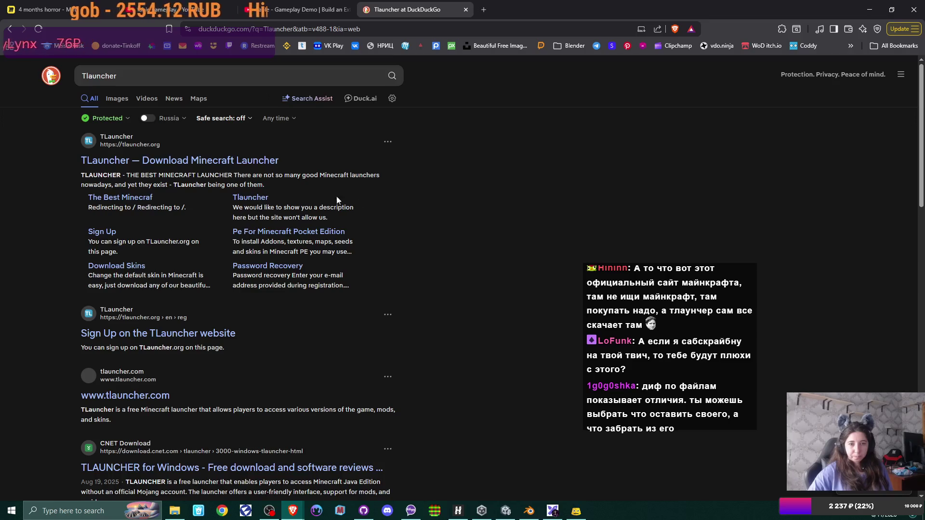
click(149, 166)
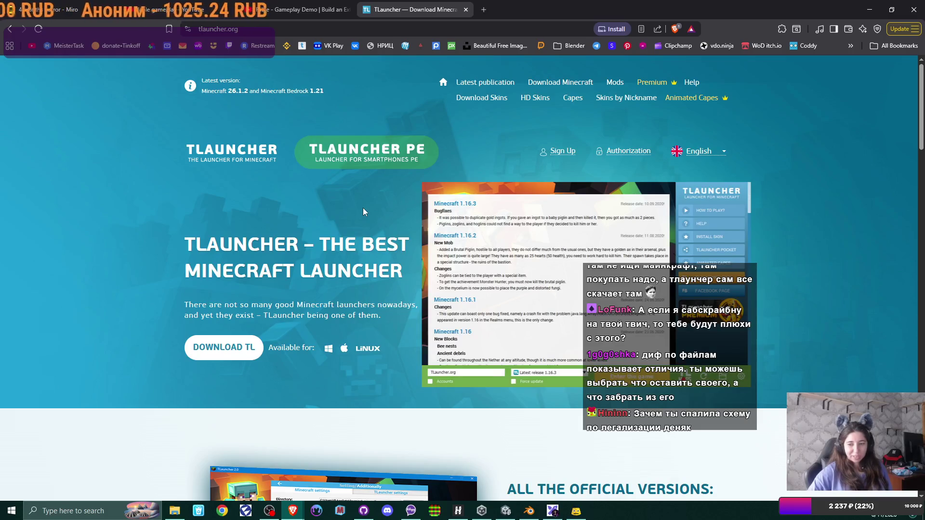
Scroll through the TLauncher page, then switch back to the '4 months horror' Miro board
scroll(363, 209, down, 8)
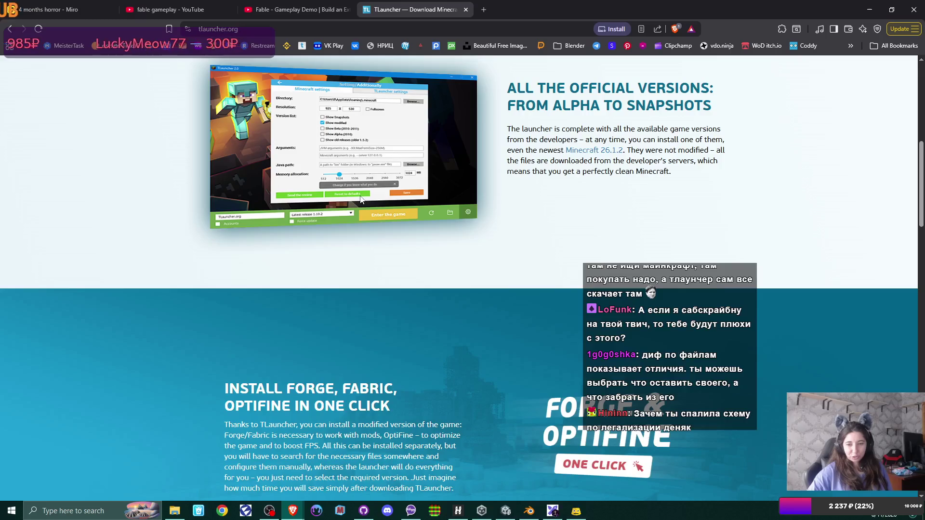
scroll(361, 197, down, 3)
scroll(360, 198, up, 5)
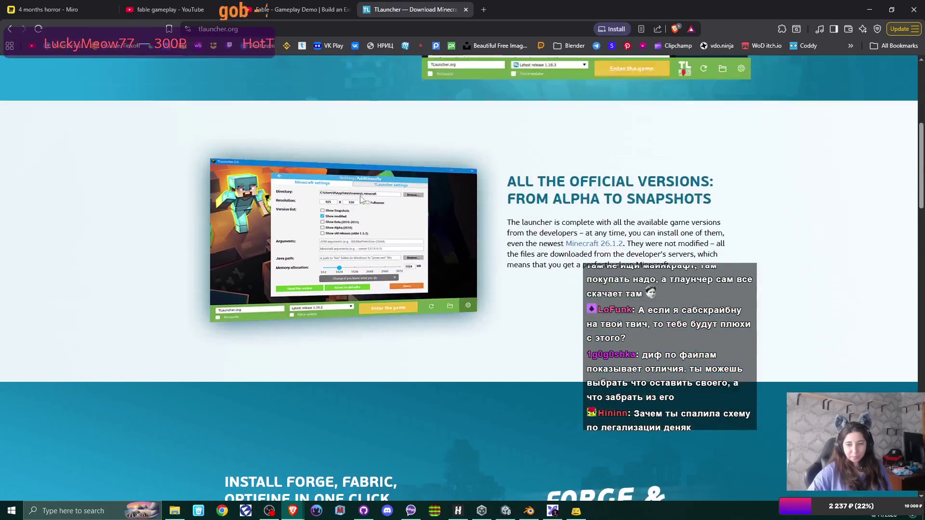
scroll(361, 198, up, 5)
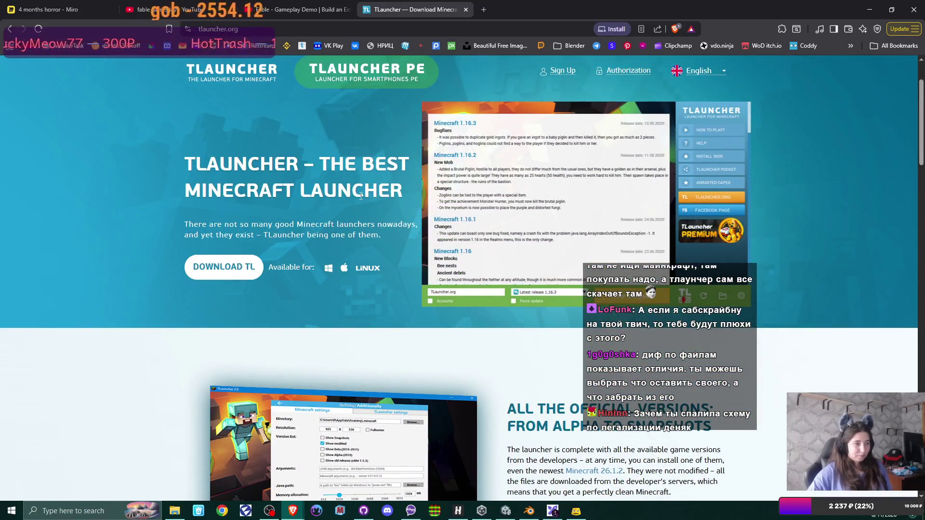
scroll(361, 197, up, 2)
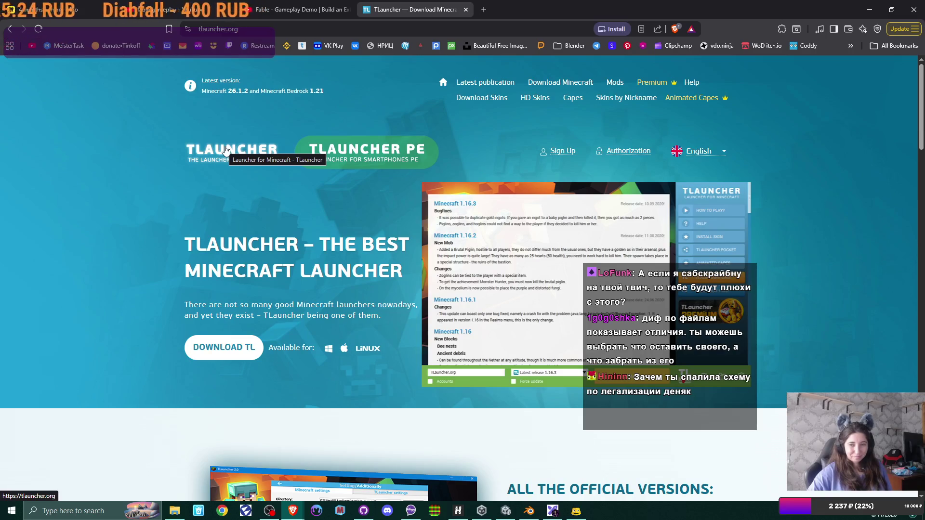
scroll(224, 146, down, 7)
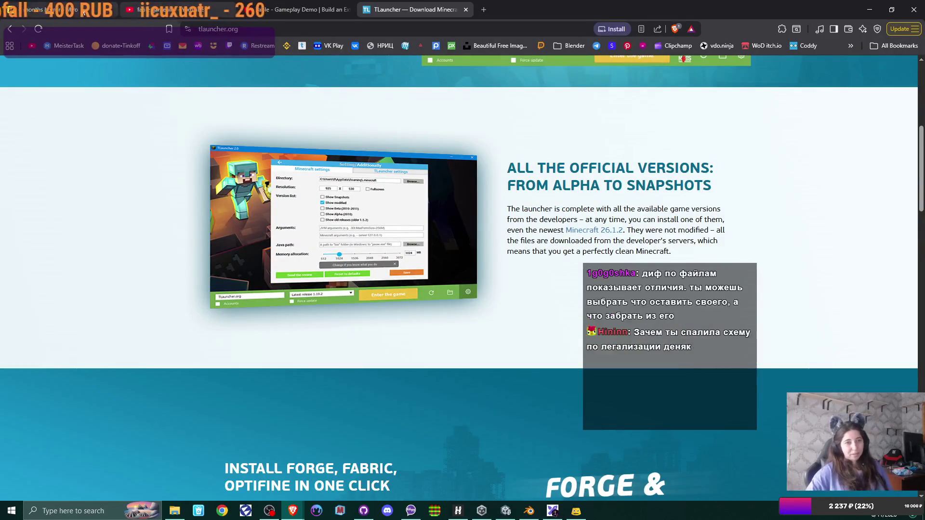
click(55, 9)
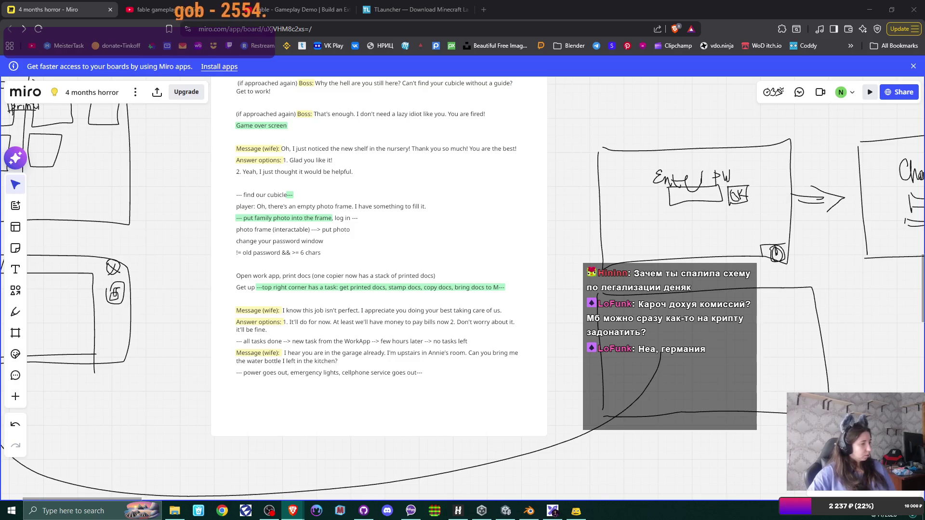
click(870, 7)
click(871, 6)
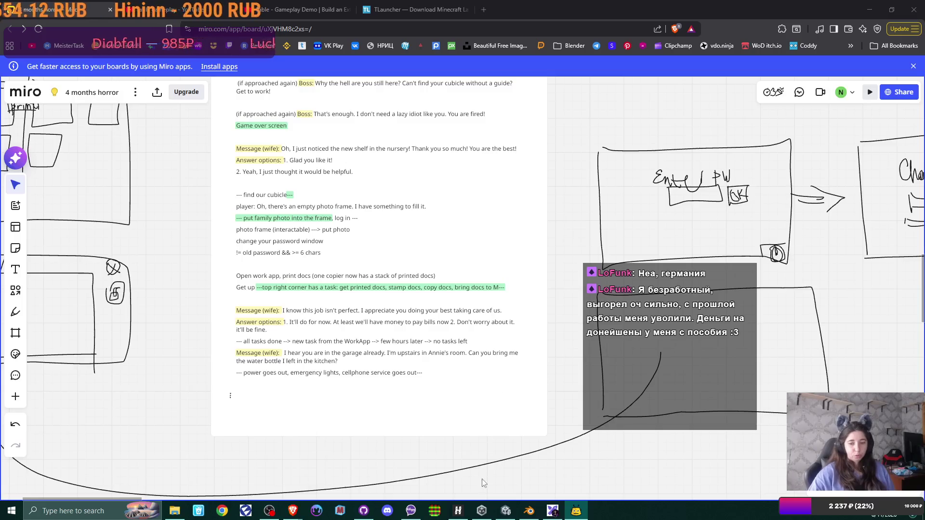
click(505, 511)
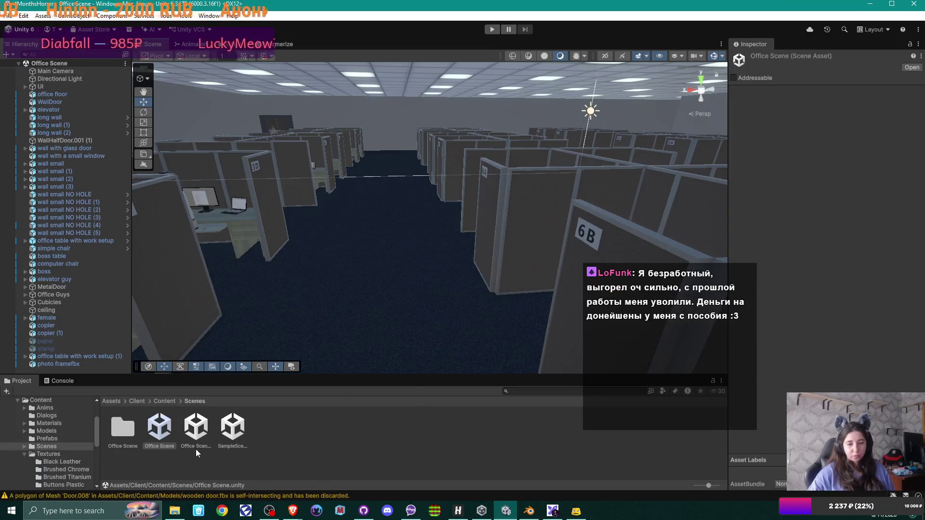
Inspect the Office Scene 2.0 and Office Scene assets, then bring GitHub Desktop forward
click(197, 435)
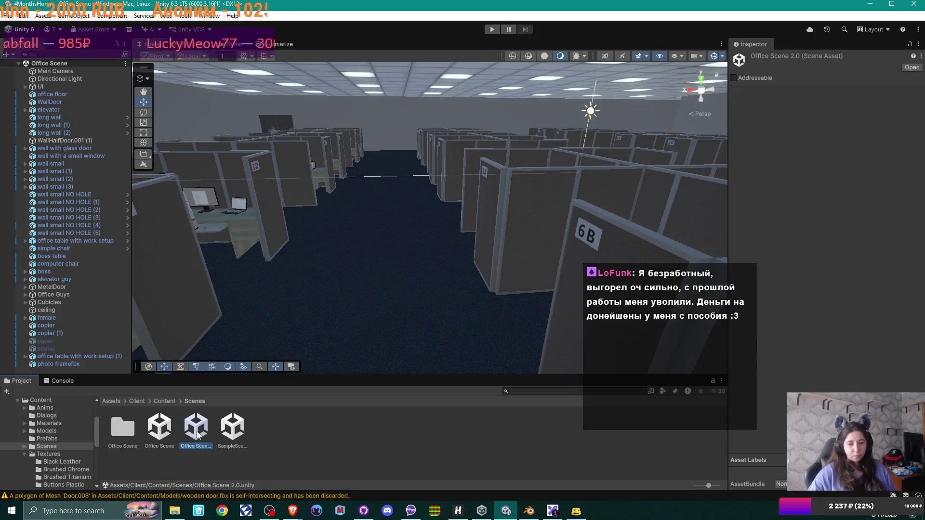
click(161, 429)
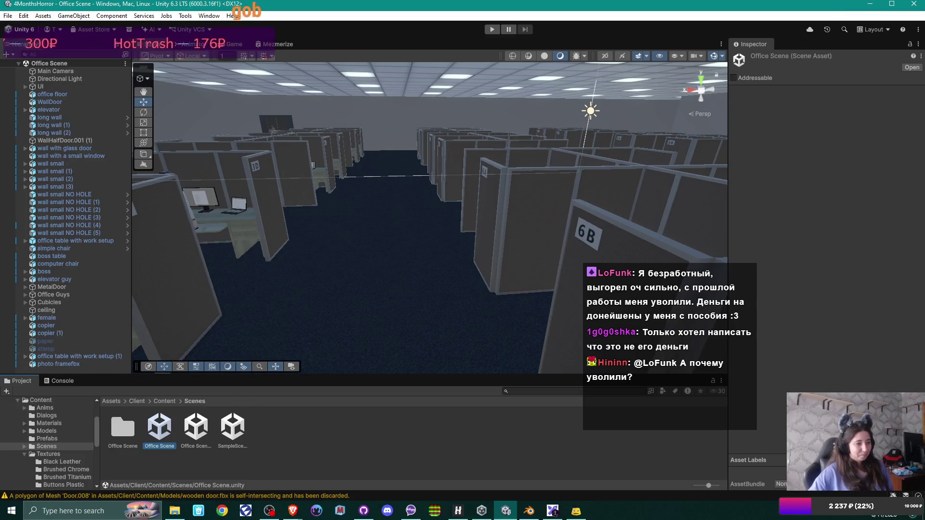
key(alt+Tab)
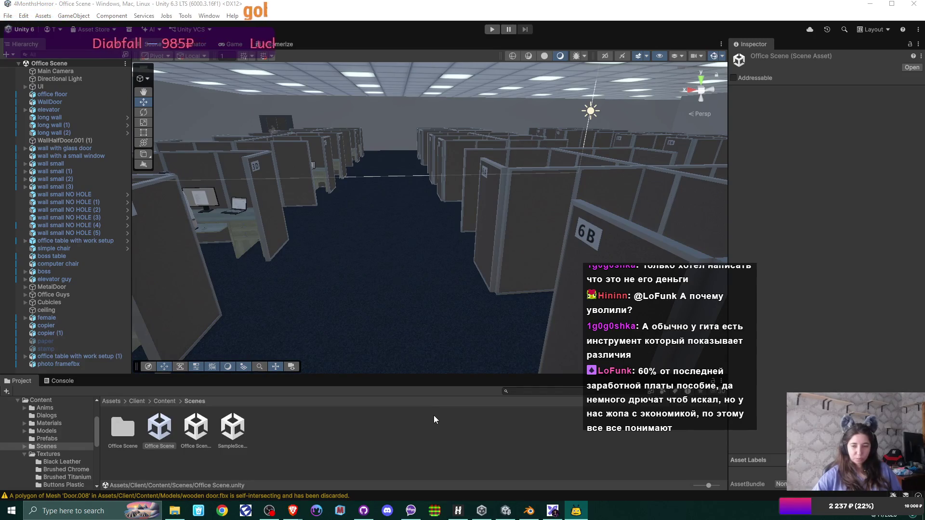
click(364, 511)
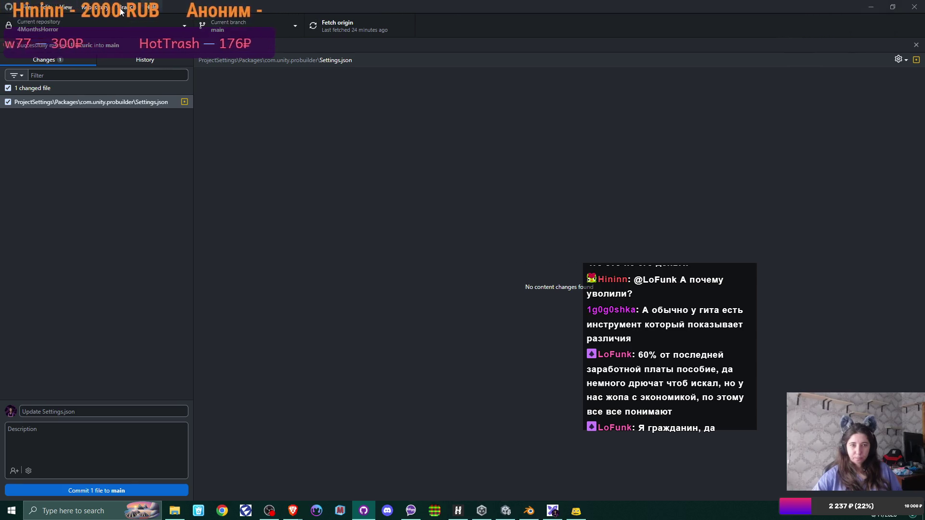
Open the 4MonthsHorror repository on GitHub and maximize the browser on its Scenes folder
click(99, 6)
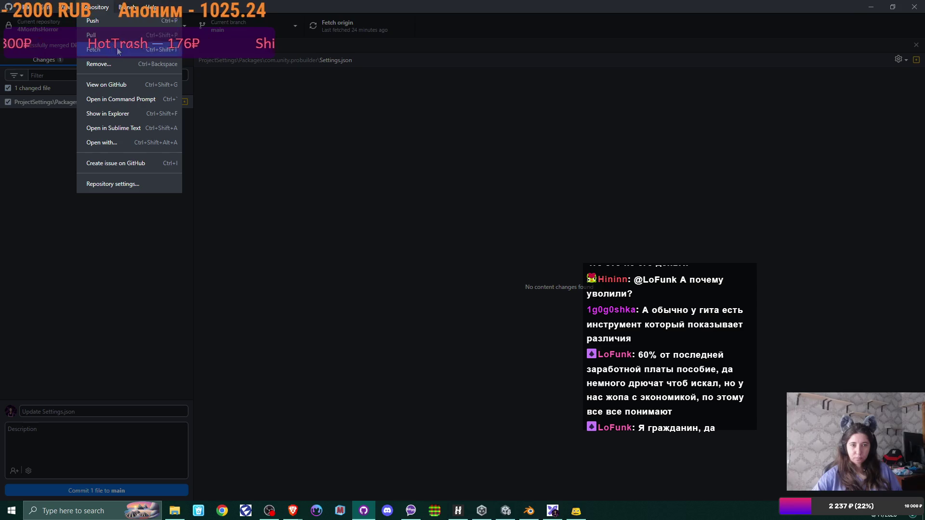
click(122, 85)
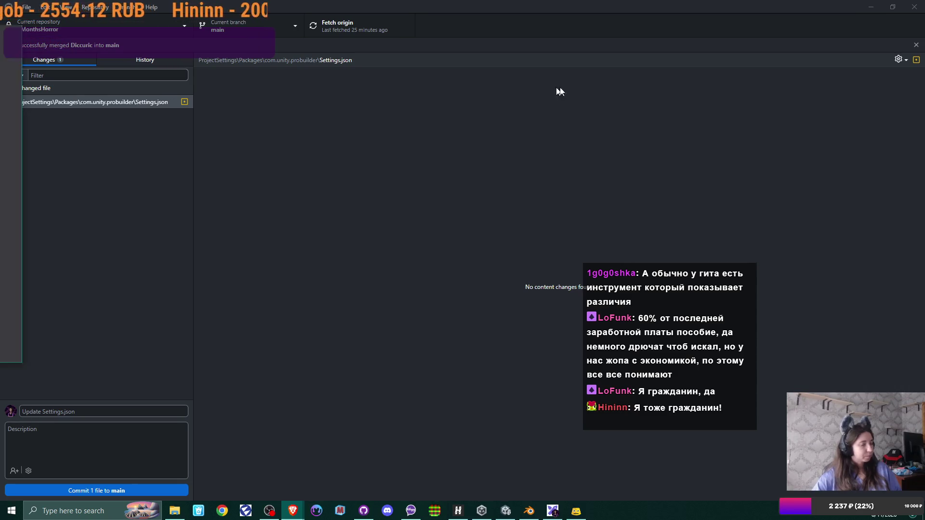
key(alt+Tab)
double_click(800, 90)
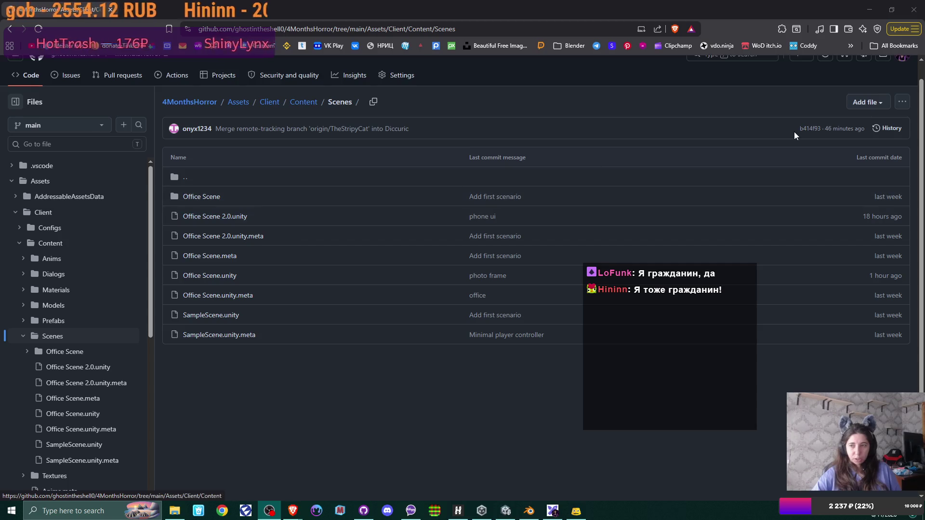
click(903, 102)
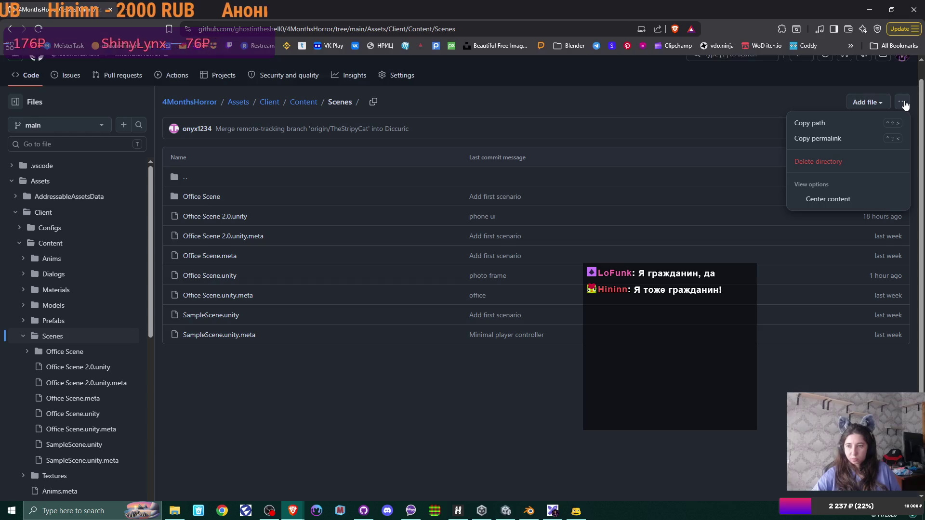
click(903, 102)
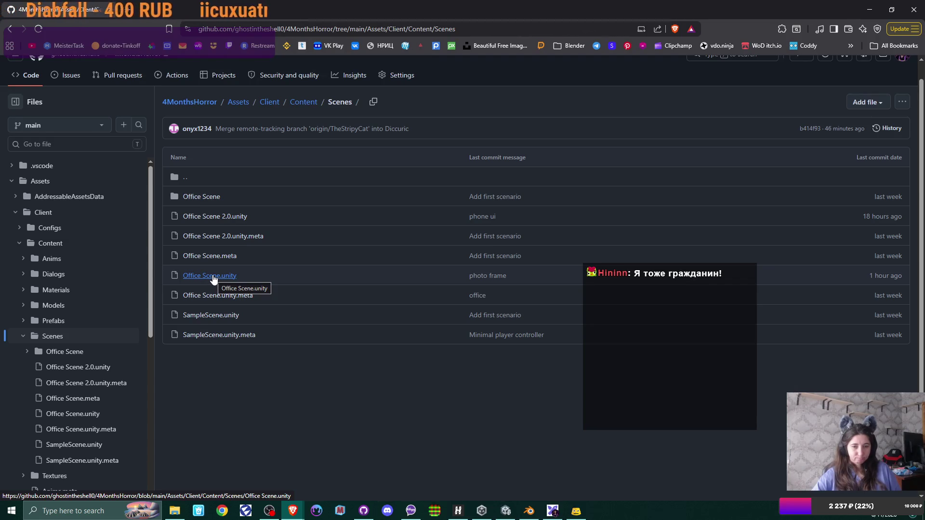
right_click(213, 279)
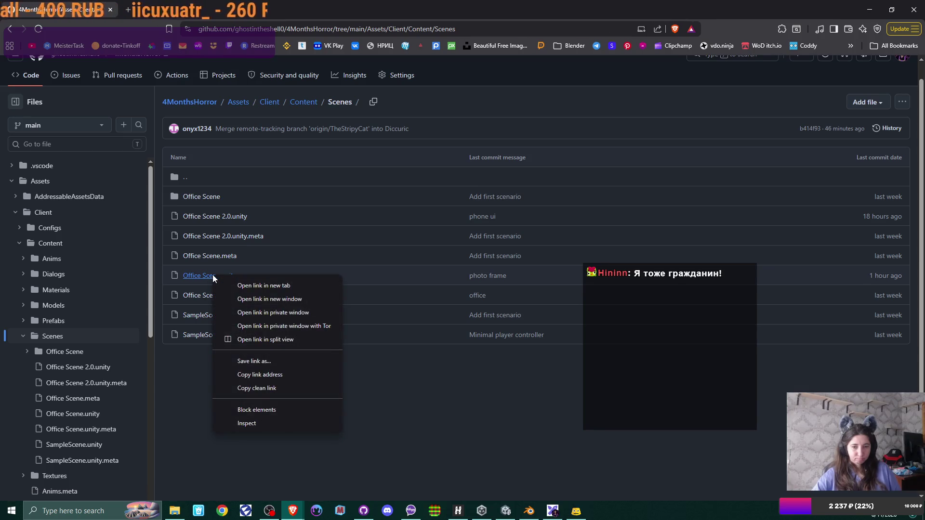
click(167, 368)
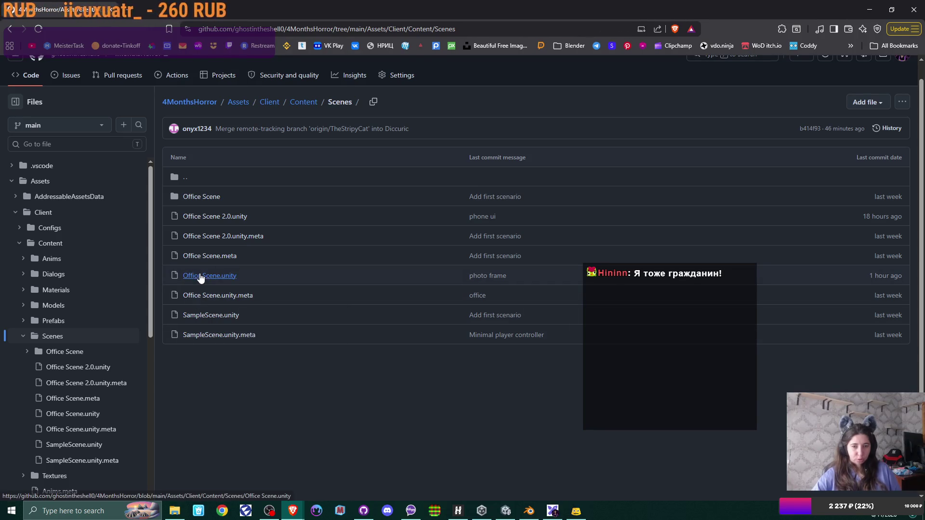
click(201, 279)
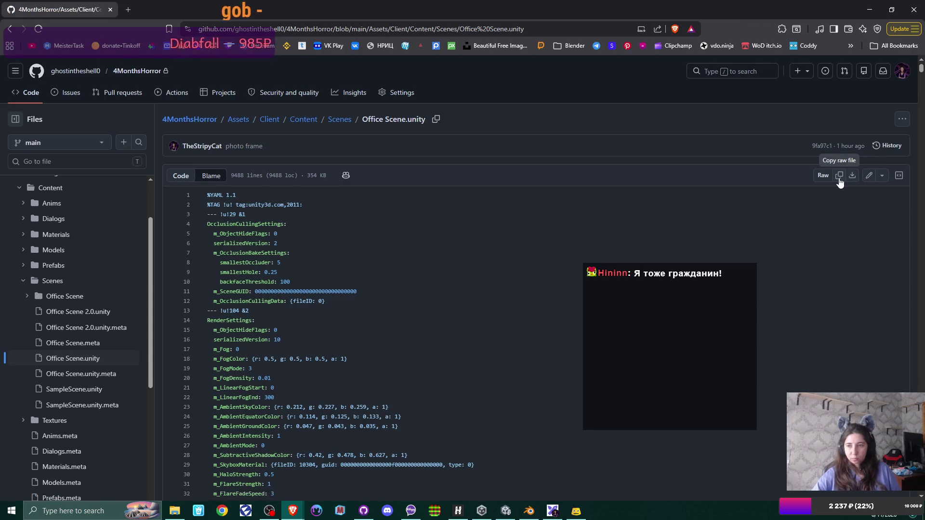
click(881, 176)
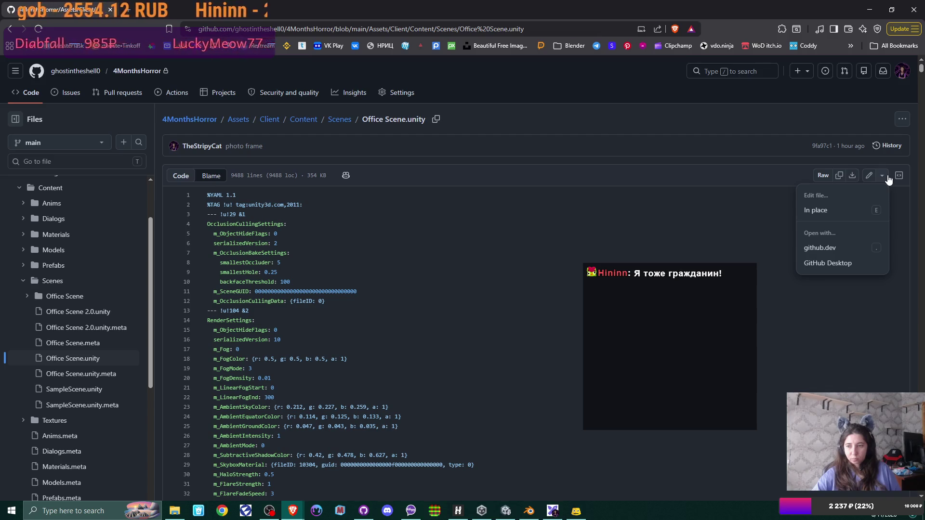
click(888, 177)
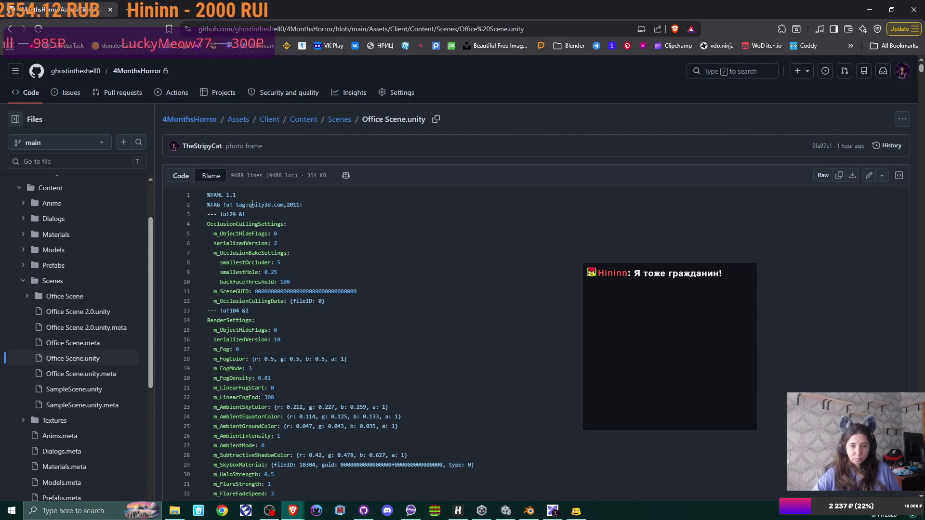
click(220, 180)
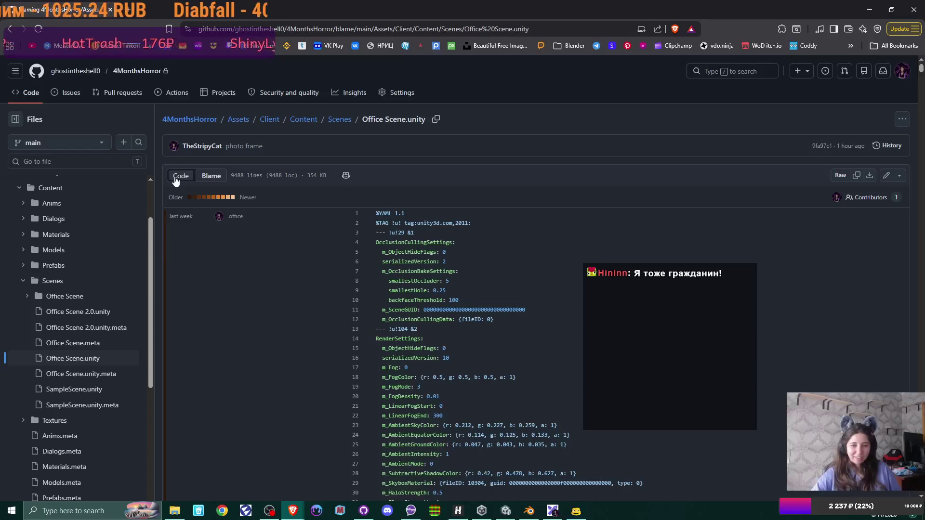
click(181, 176)
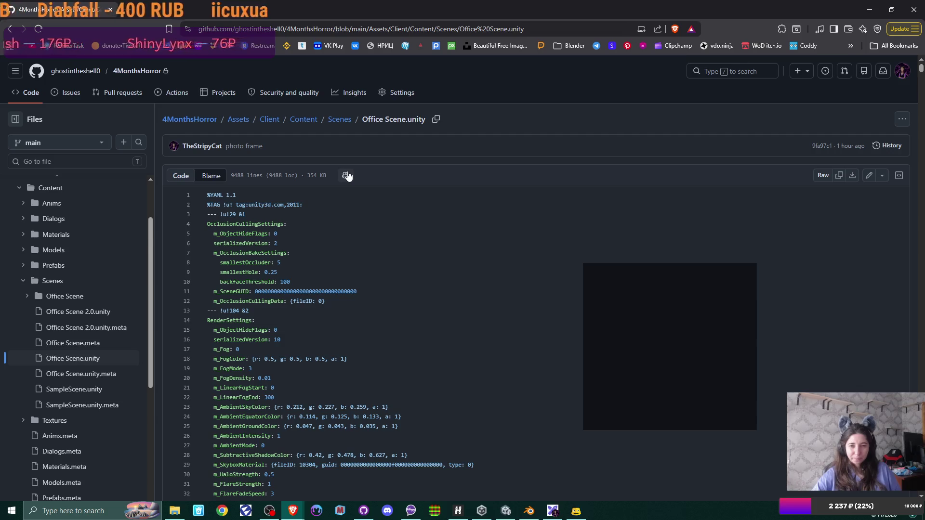
click(340, 119)
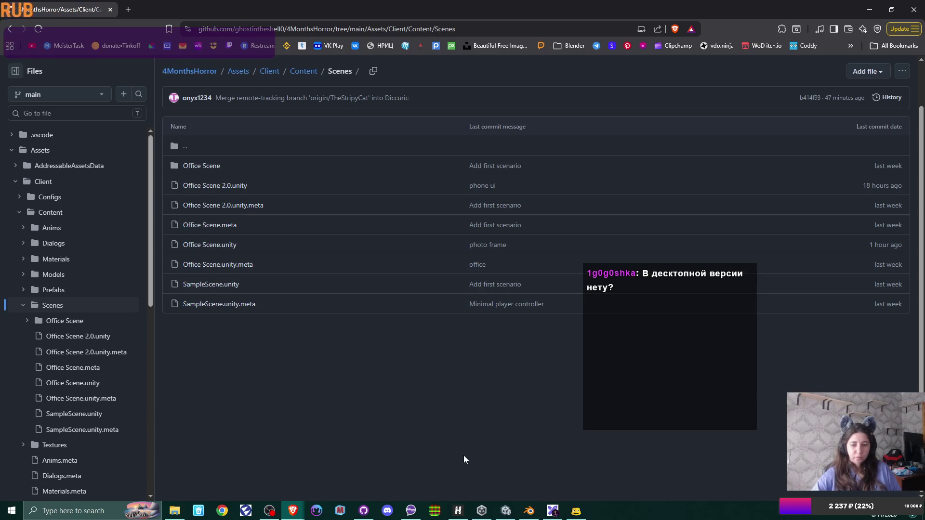
Browse GitHub Desktop's Branch, View and Edit menus, then return to the Changes list
click(358, 514)
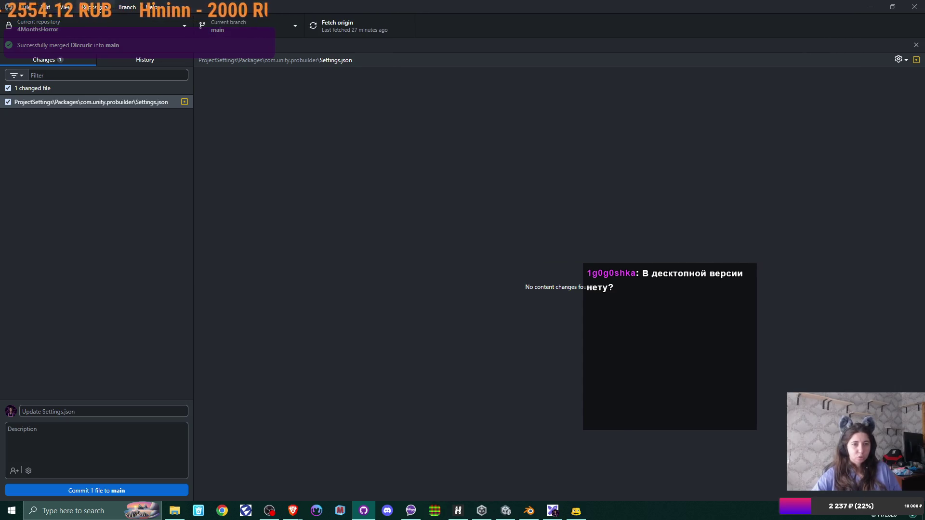
click(130, 8)
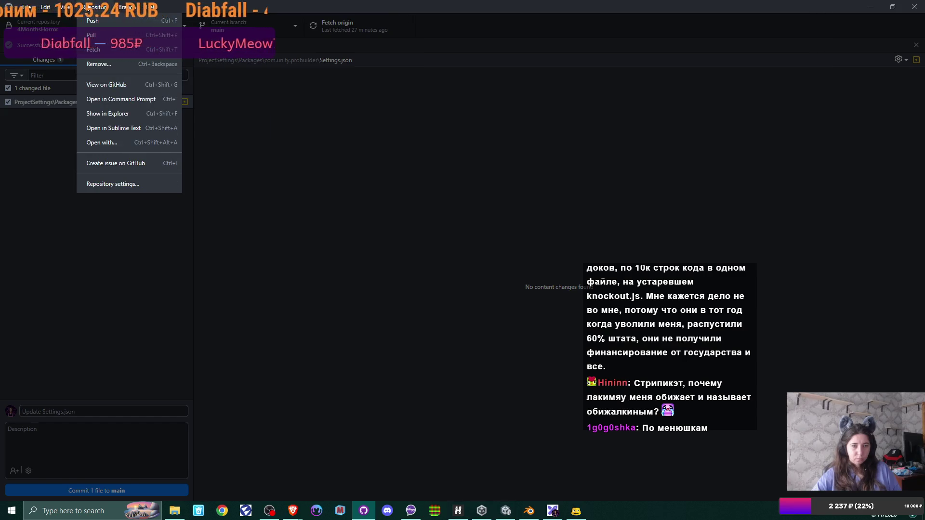
mouse_move(65, 9)
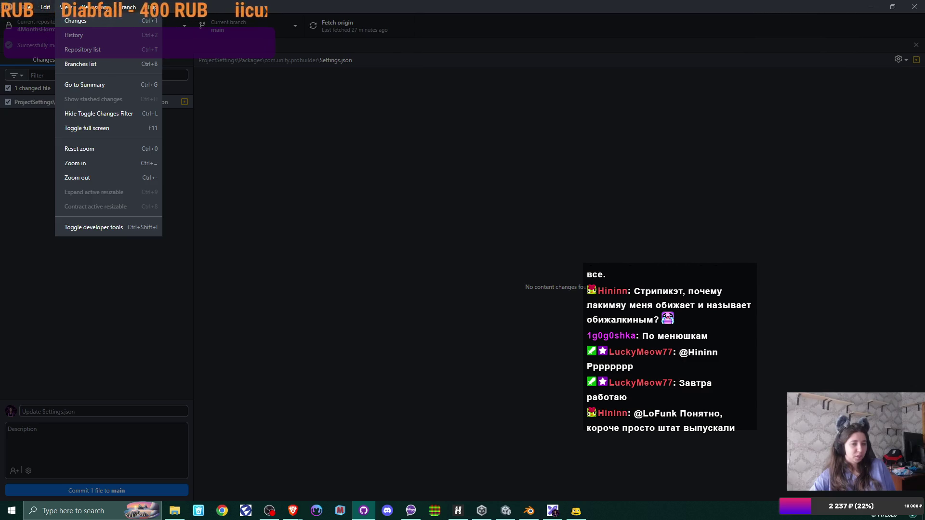
click(15, 131)
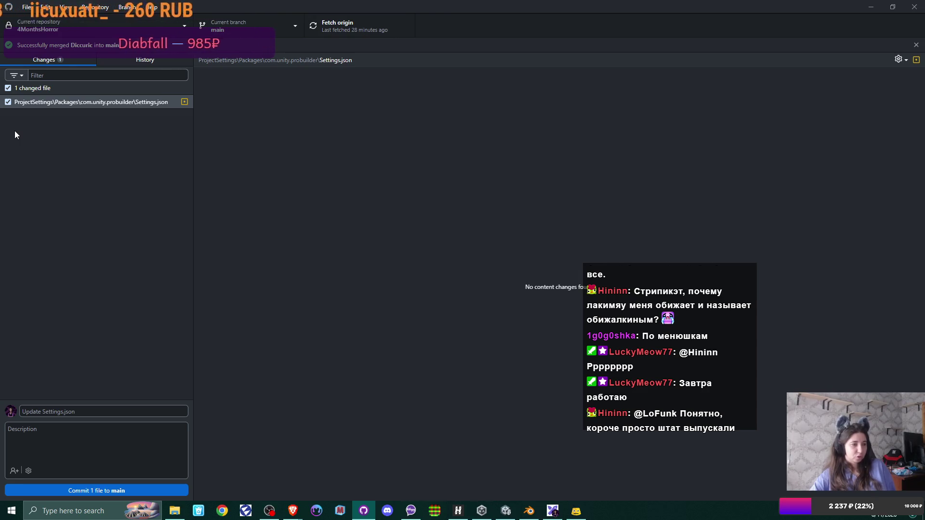
click(46, 6)
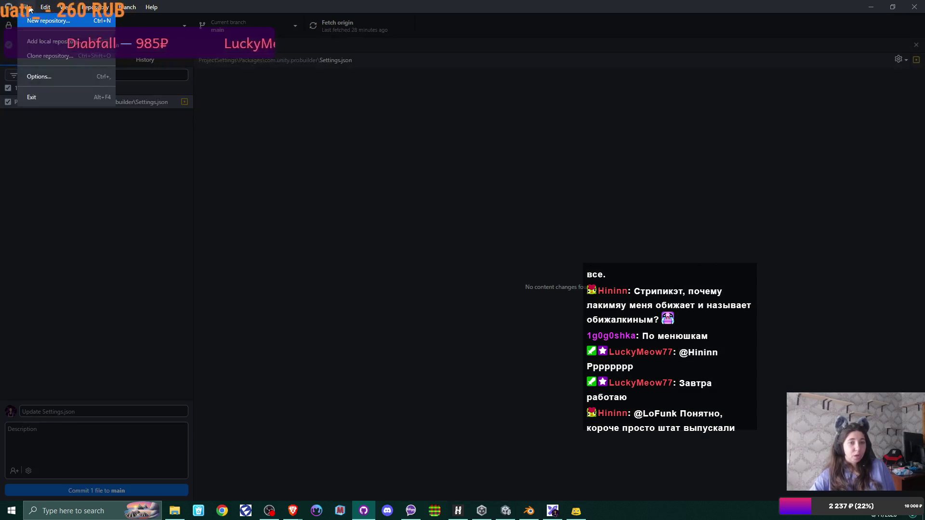
mouse_move(64, 7)
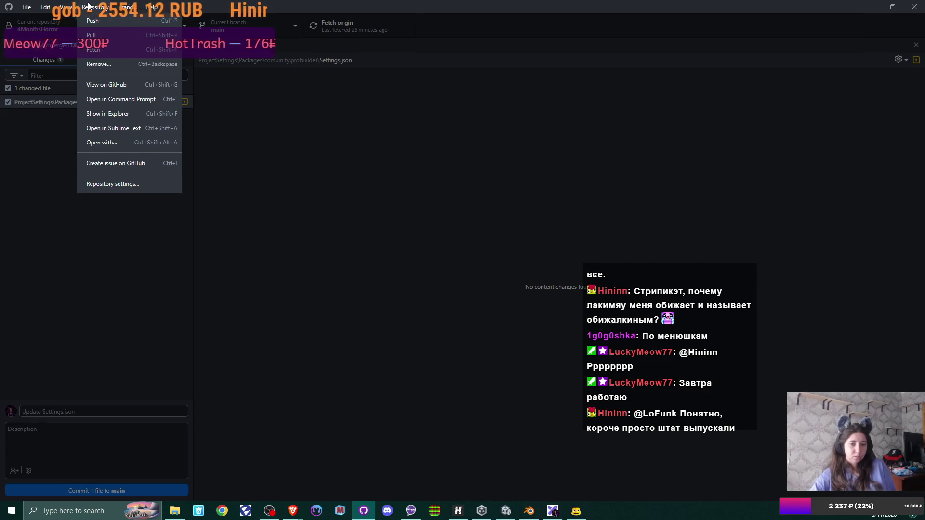
mouse_move(125, 7)
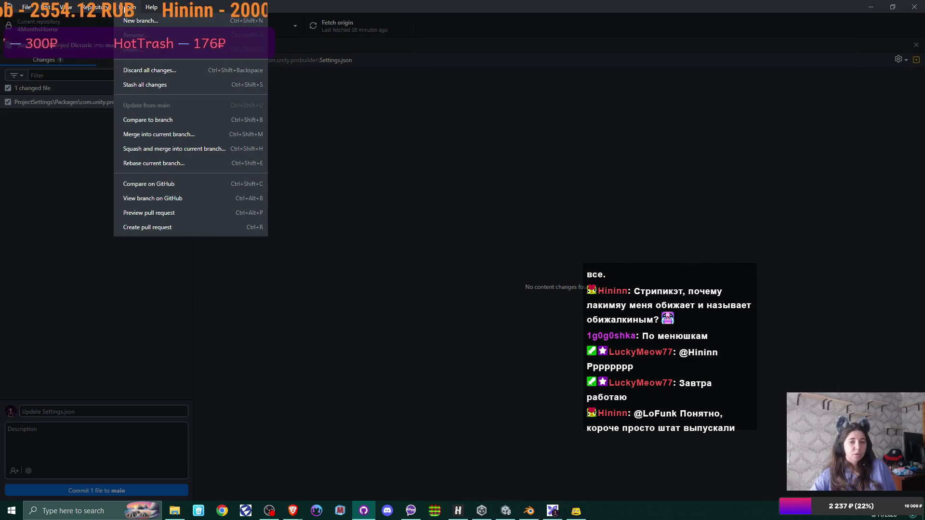
click(43, 170)
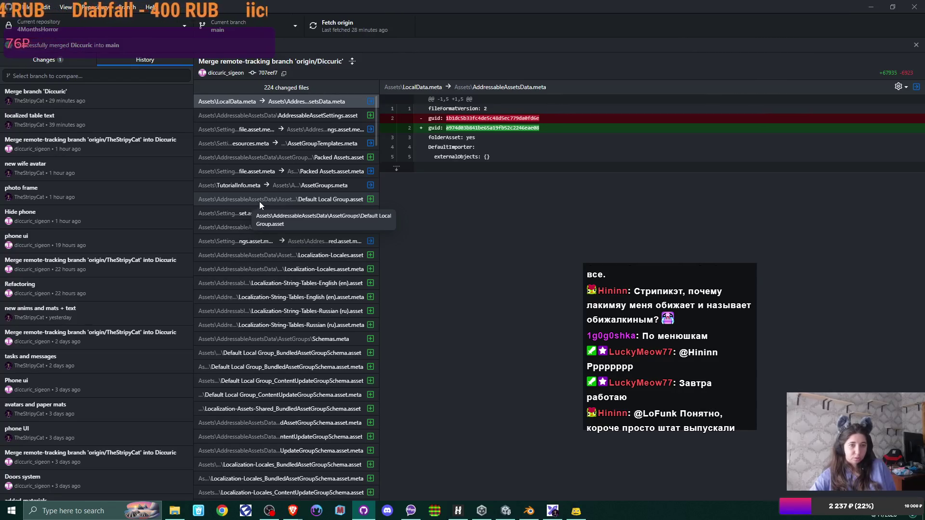
click(46, 58)
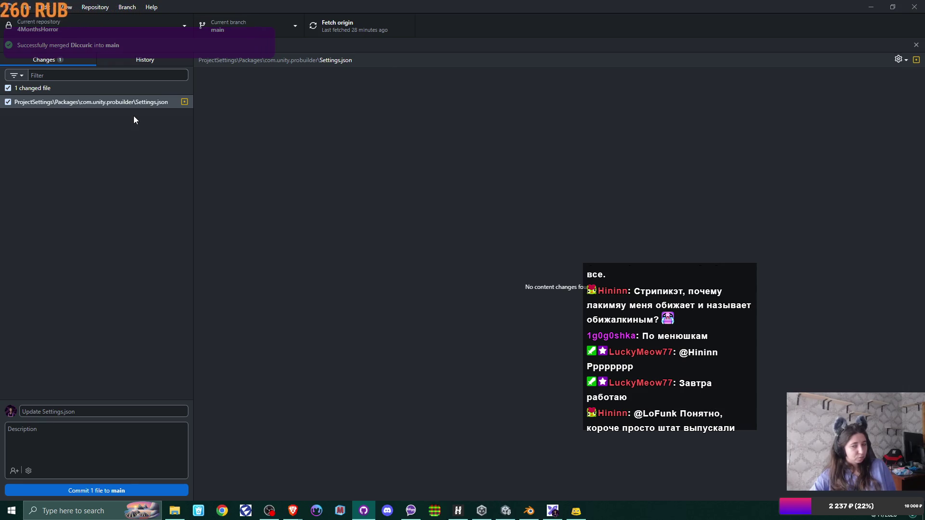
Check the clock, then choose Compare on GitHub for the main branch
click(892, 515)
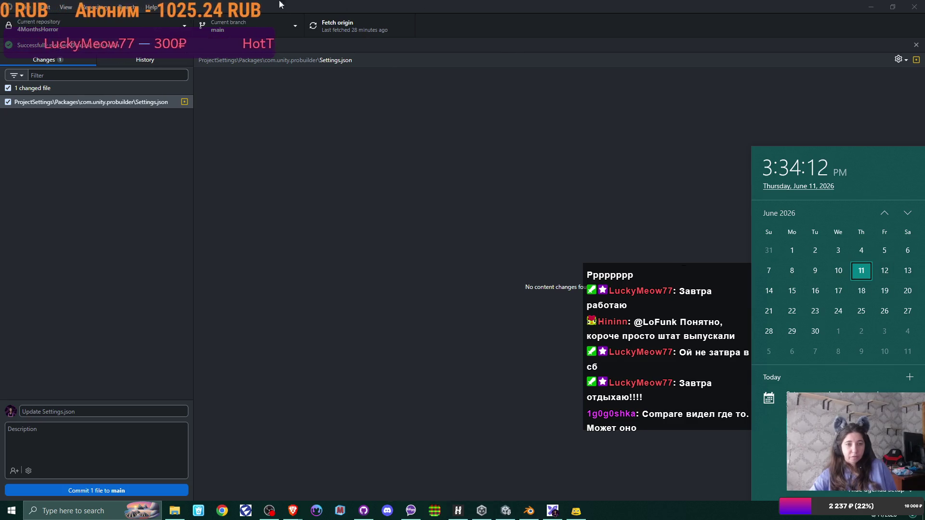
click(104, 6)
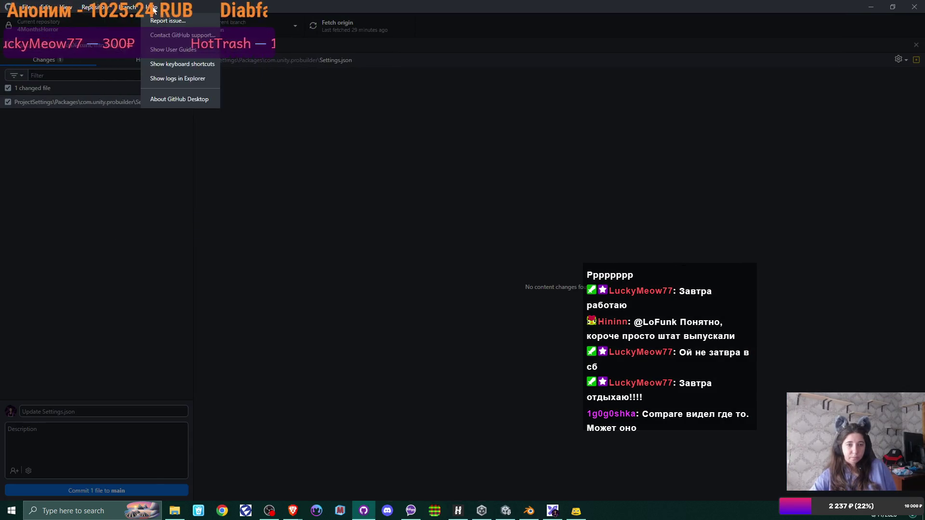
mouse_move(128, 7)
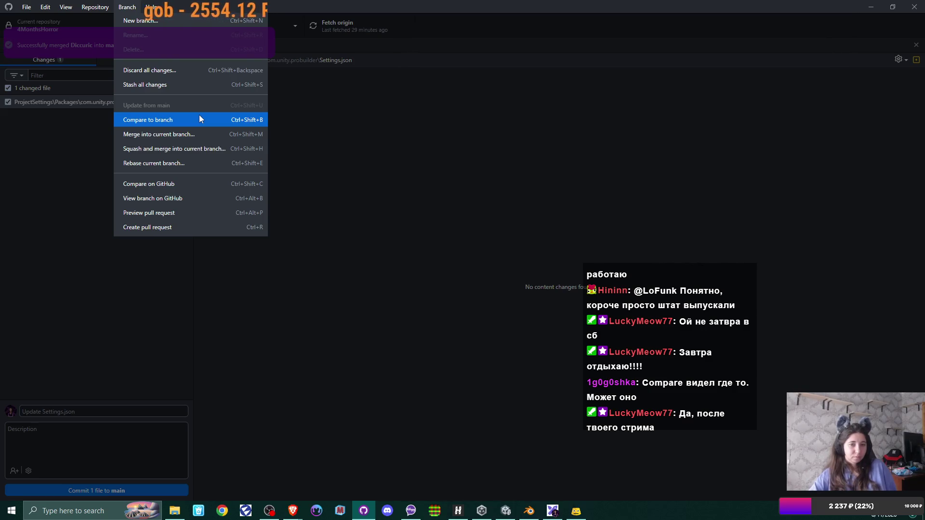
click(165, 184)
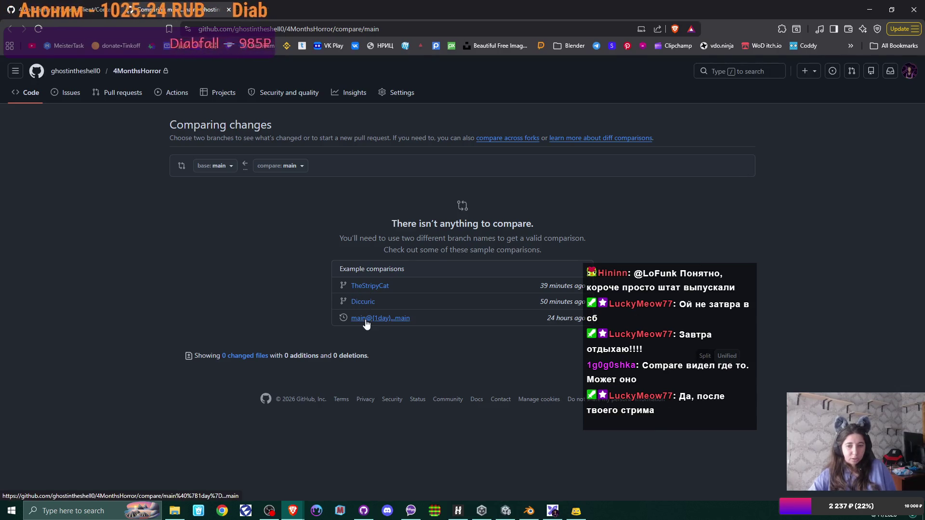
Open the main@{1day}...main comparison and inspect its base and compare branch pickers
click(473, 322)
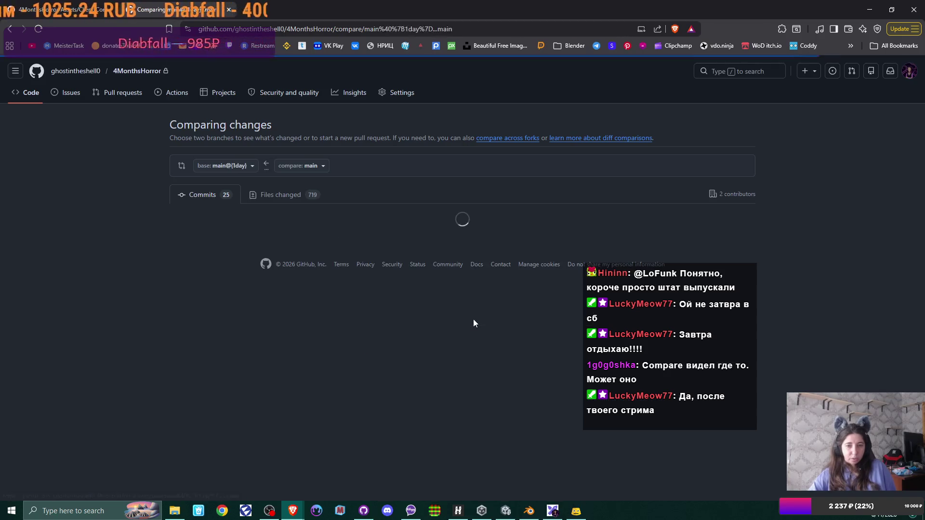
scroll(411, 293, down, 3)
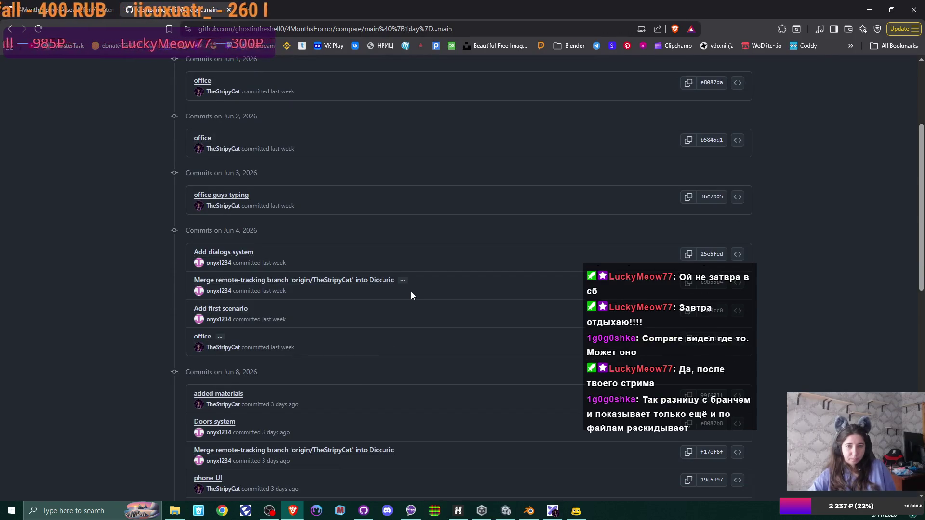
scroll(411, 289, up, 3)
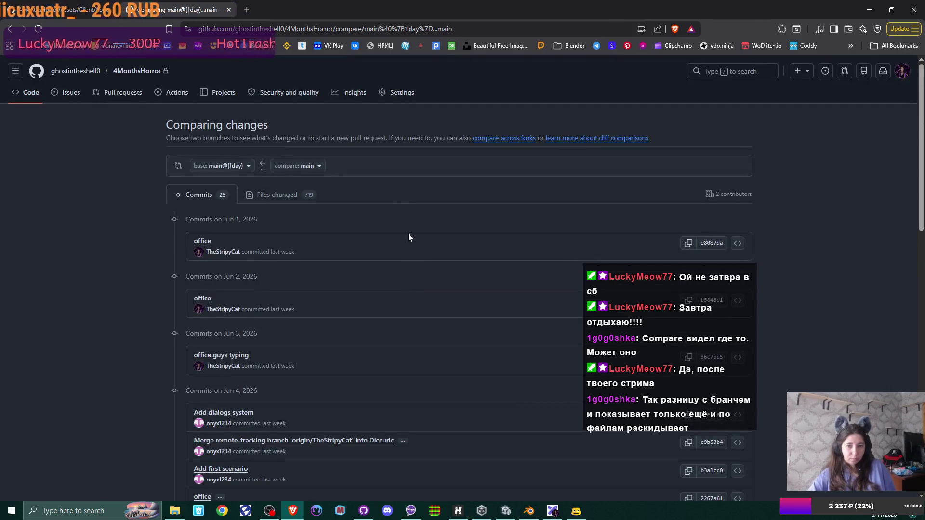
click(246, 165)
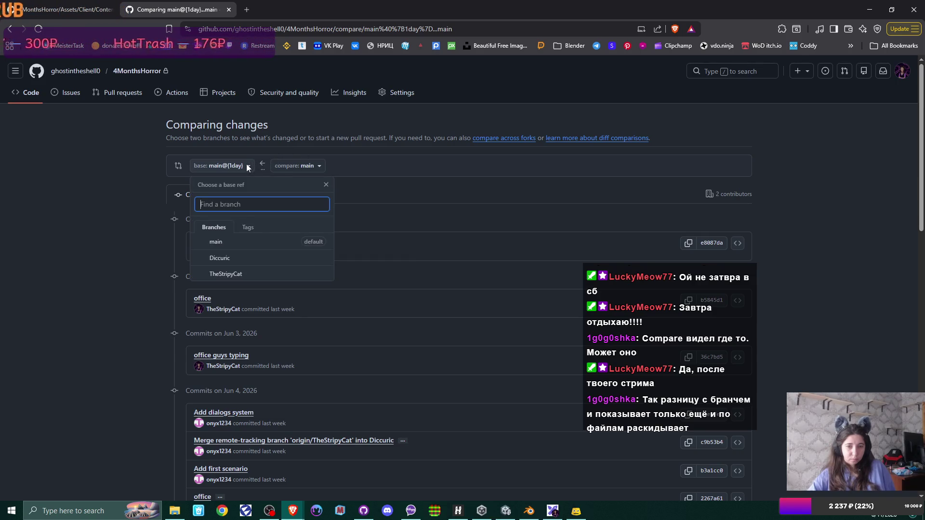
click(247, 165)
click(319, 169)
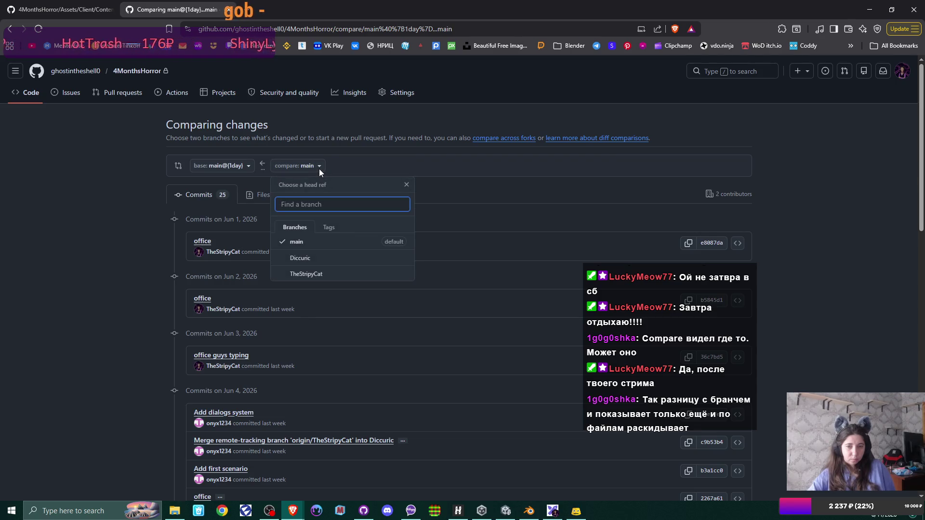
click(319, 167)
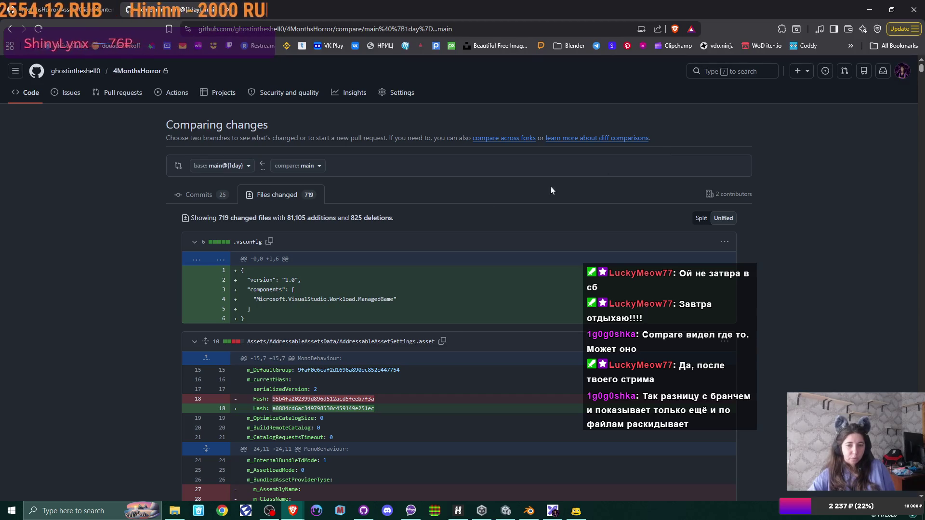
Scroll through the one-day comparison's file diffs, then close the tab with Ctrl+W
scroll(492, 205, down, 15)
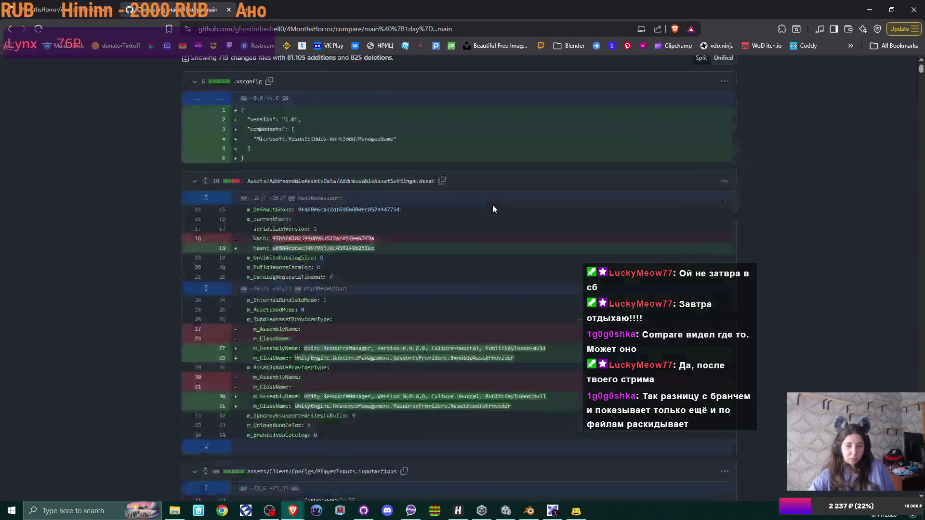
scroll(493, 209, down, 20)
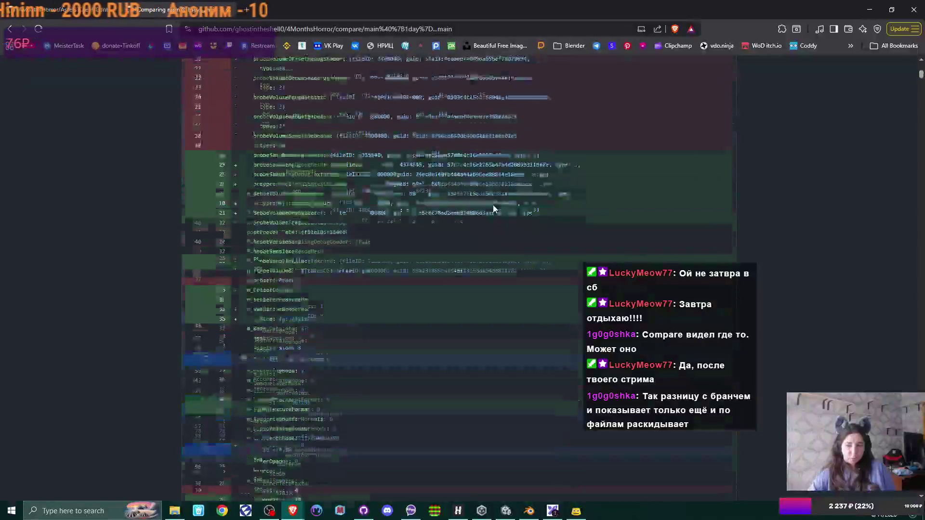
scroll(493, 209, down, 20)
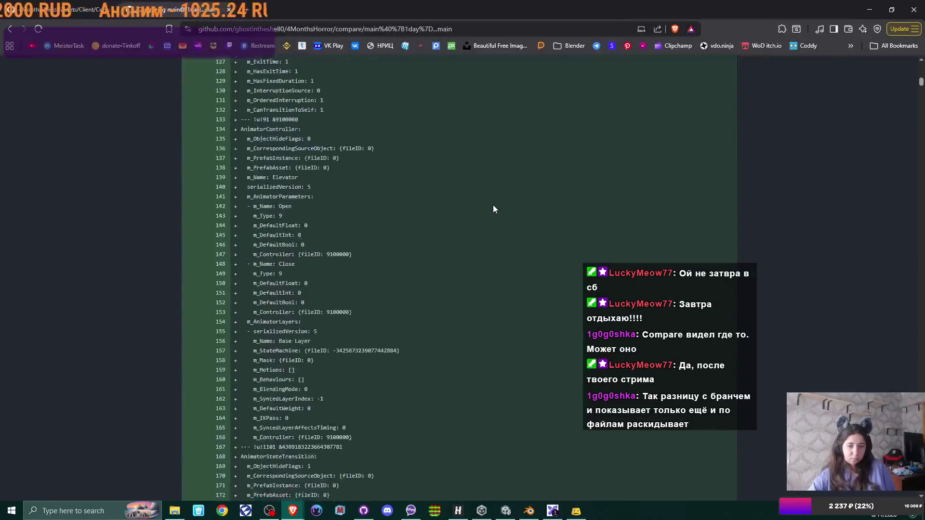
scroll(493, 209, down, 15)
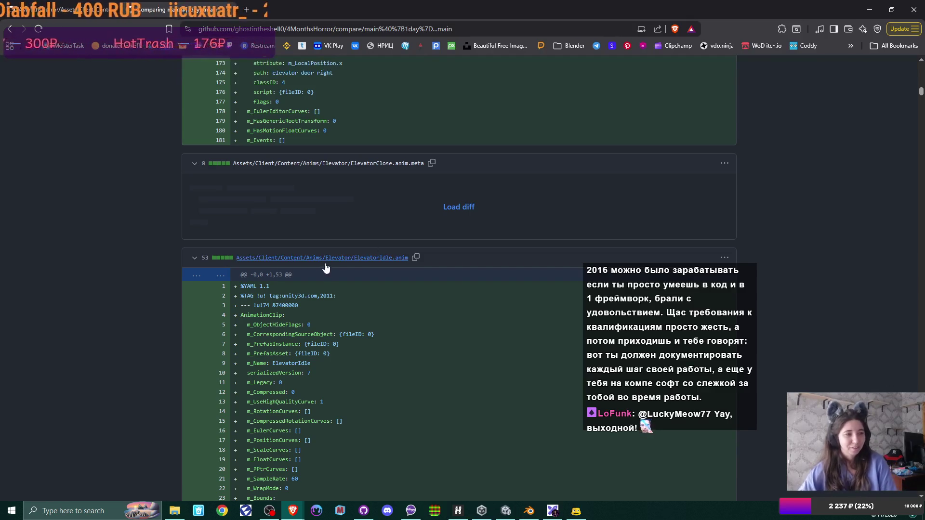
scroll(491, 201, up, 20)
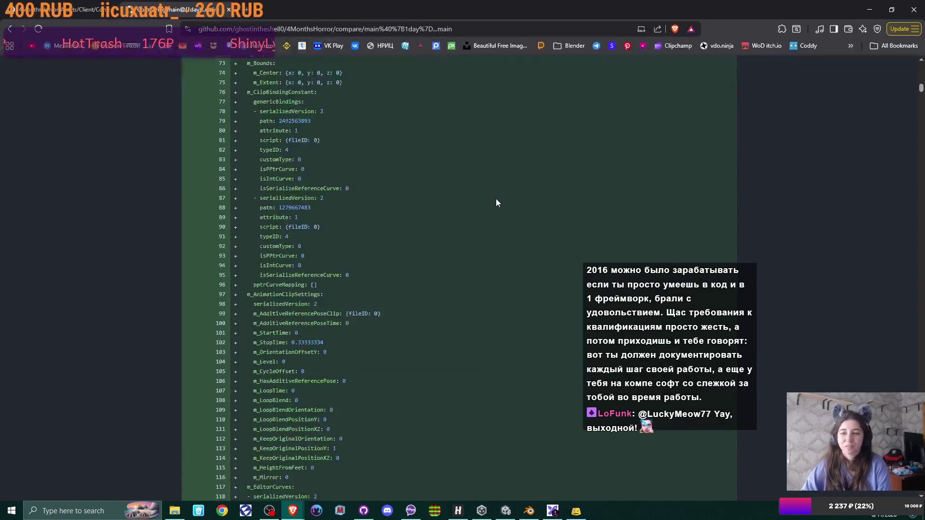
scroll(496, 198, up, 20)
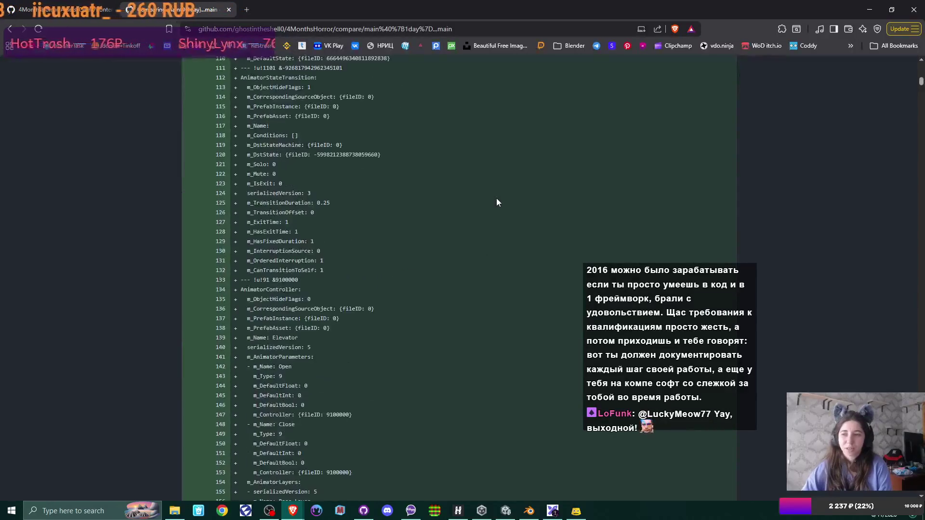
scroll(505, 196, up, 20)
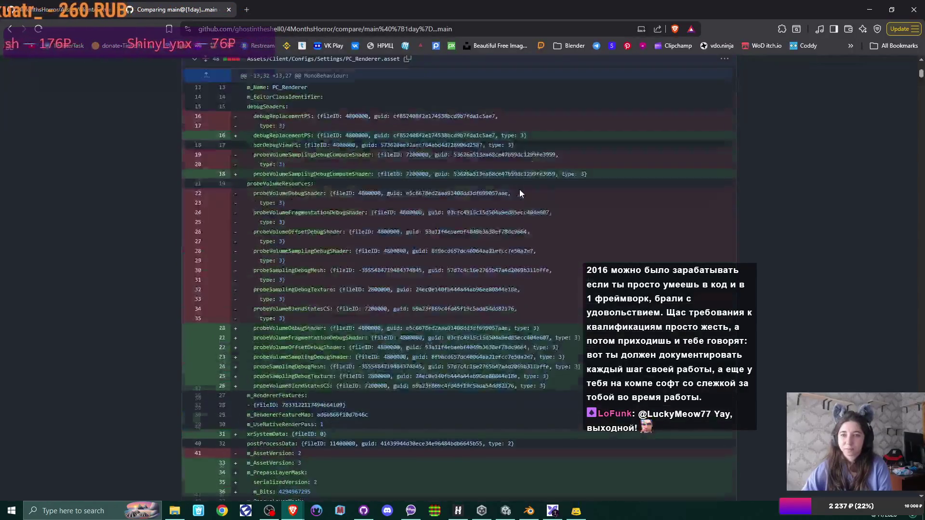
scroll(520, 193, up, 15)
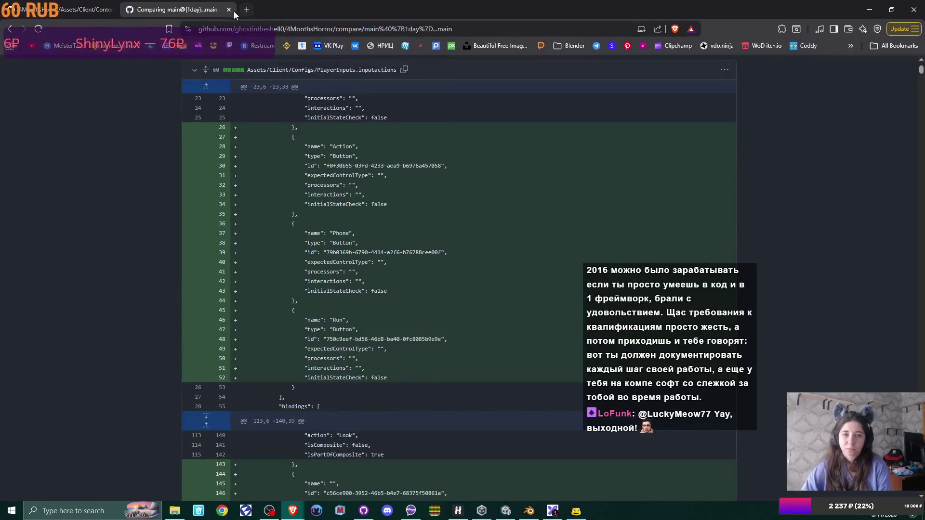
key(ctrl+w)
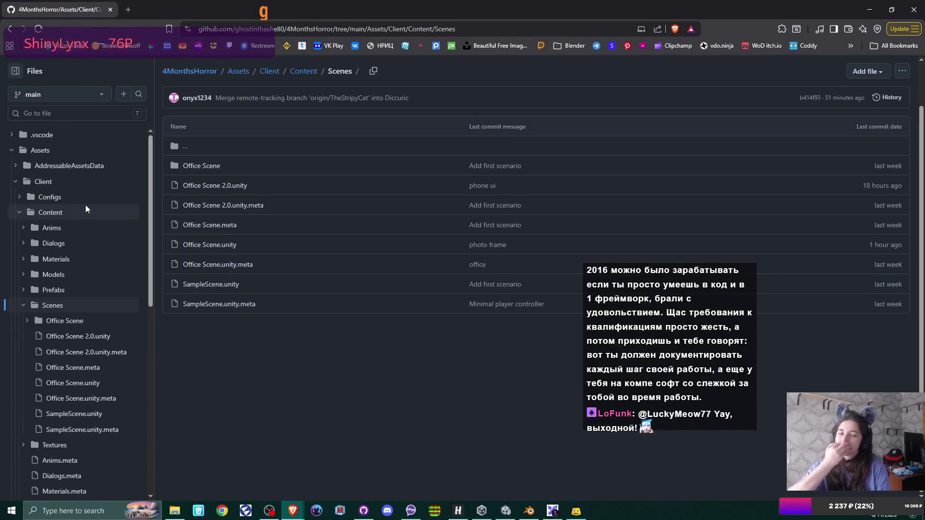
Close the browser and bring up the Excalidraw whiteboard with the office puzzle sketches
click(109, 11)
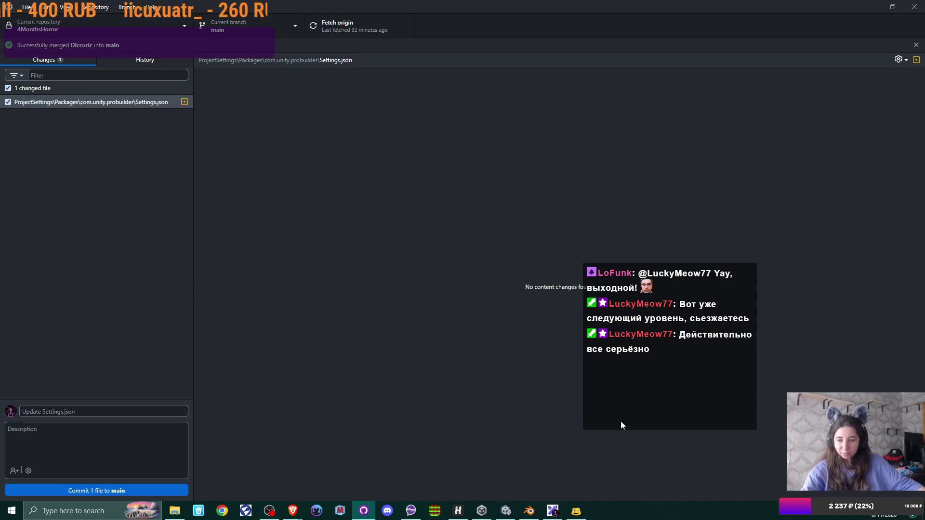
click(553, 511)
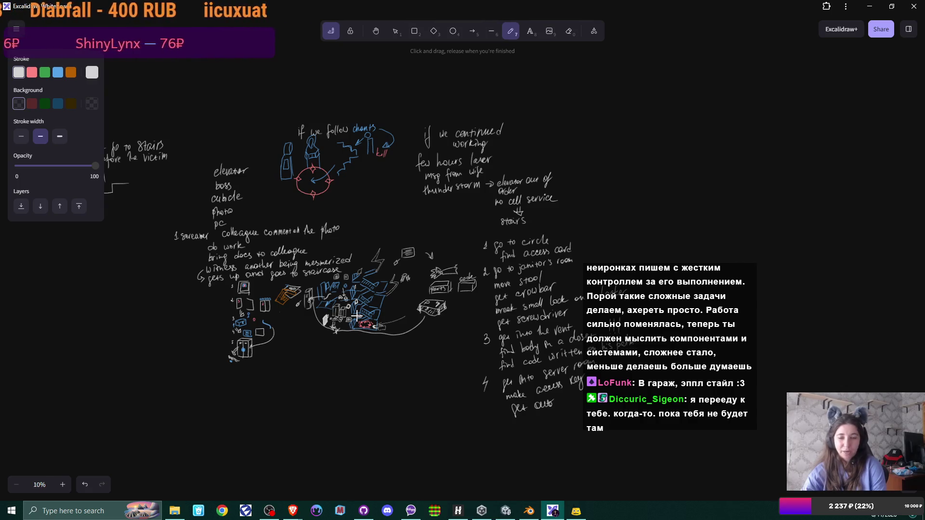
Close the Excalidraw whiteboard and return to the Unity editor's Office Scene
click(916, 13)
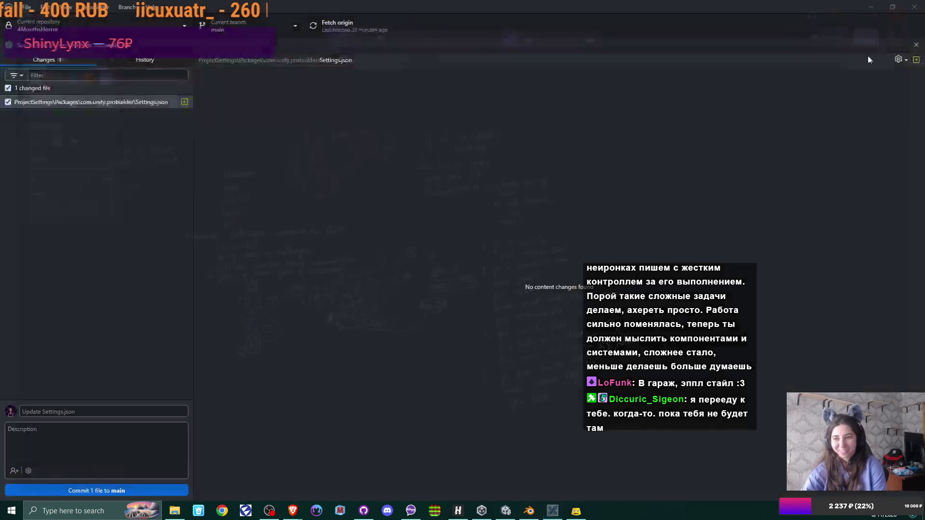
key(alt+Tab)
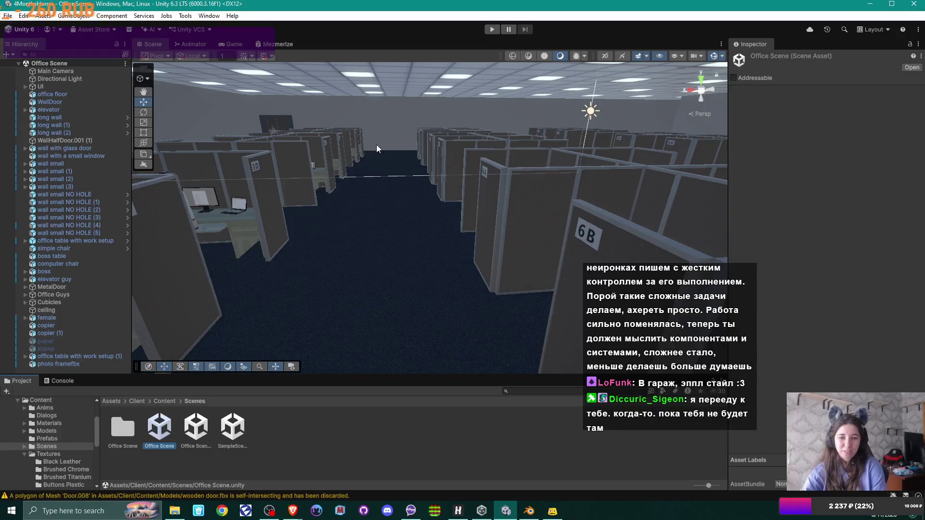
mouse_move(377, 145)
mouse_down()
mouse_move(358, 194)
mouse_move(254, 180)
mouse_move(527, 164)
mouse_move(488, 183)
mouse_up()
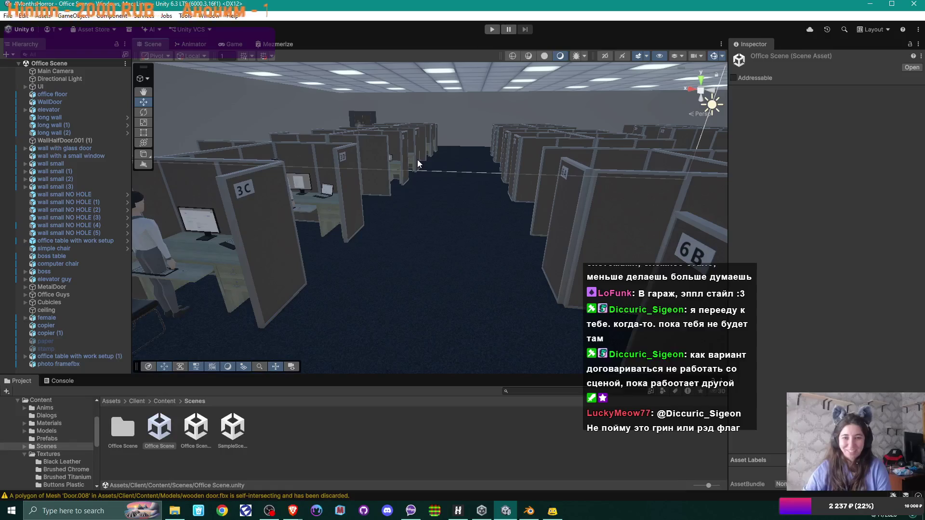
mouse_move(418, 172)
mouse_down()
mouse_move(493, 230)
mouse_move(446, 239)
mouse_up()
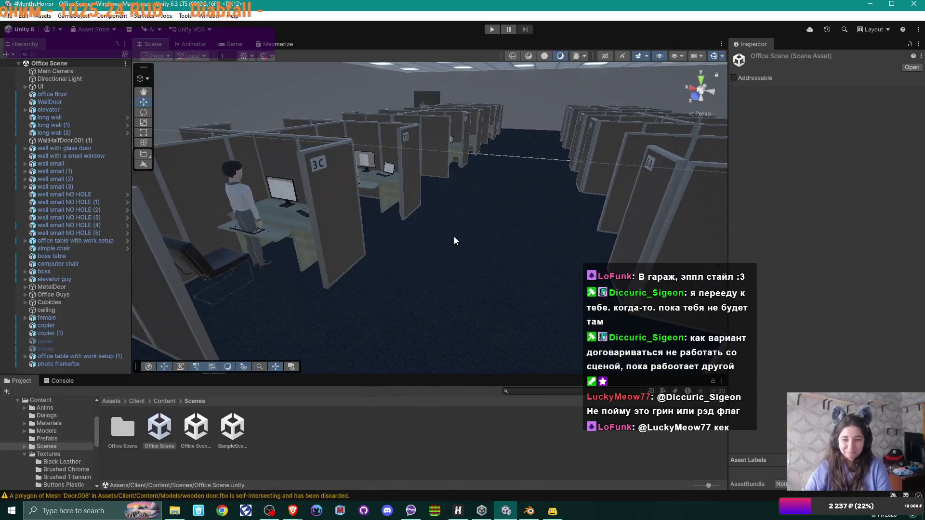